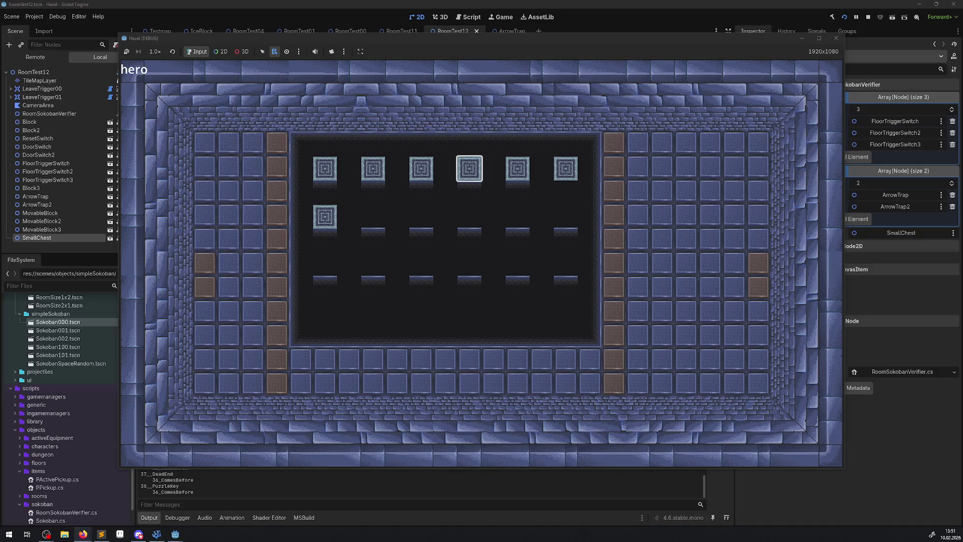
Switch to the browser showing the Game UI Database inventory reference screenshot
key(alt+Tab)
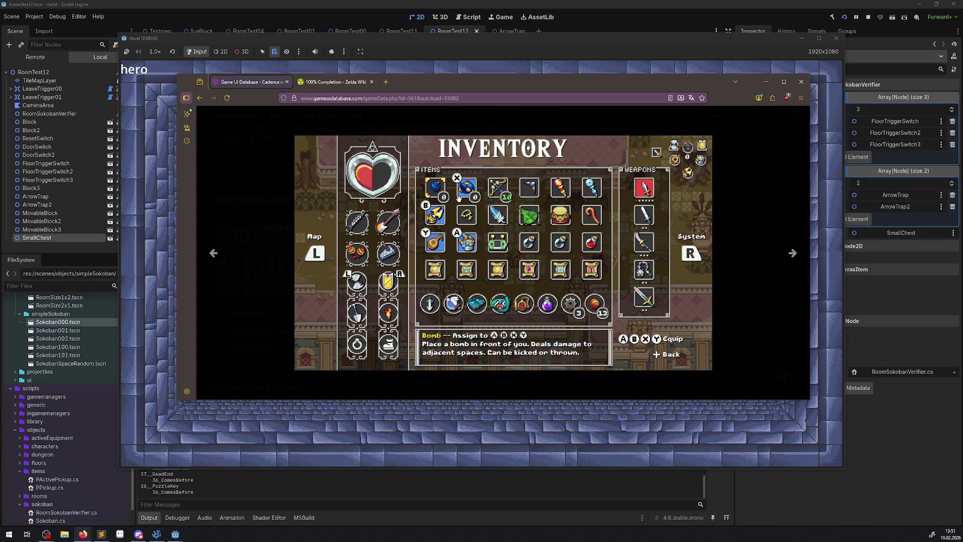
Drag the Game UI Database browser window off this screen to reveal the running game
mouse_move(458, 197)
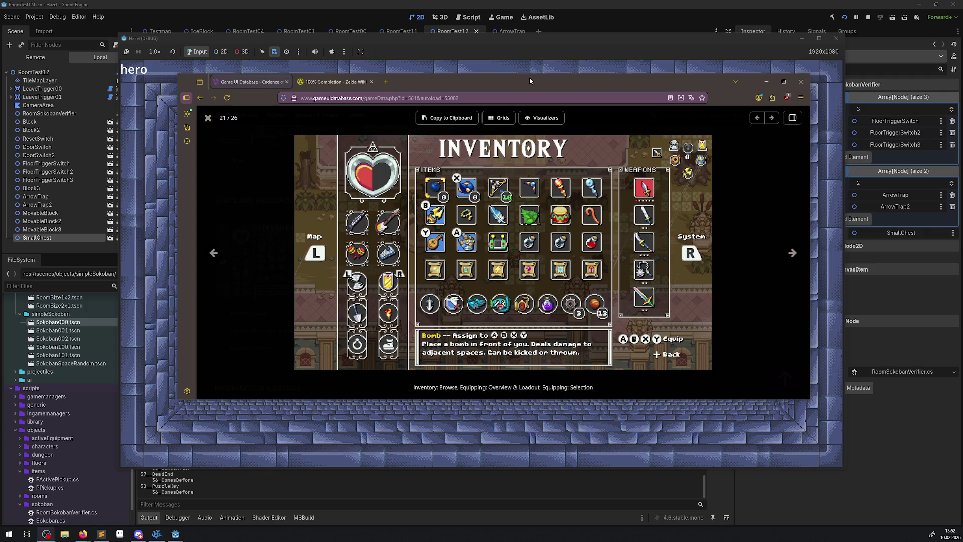
drag(529, 80, 0, 83)
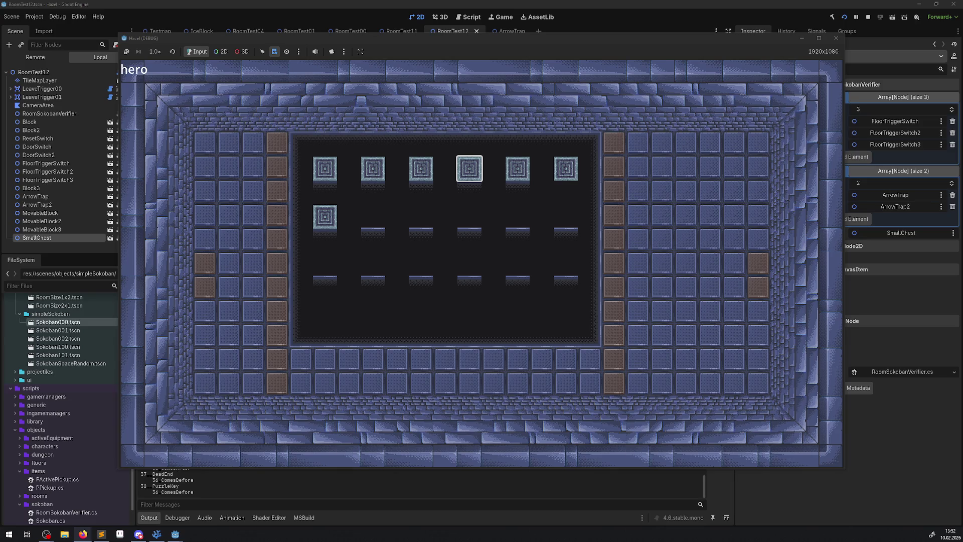
Confirm the level to enter the dungeon and walk the hero right through the corridor, collecting gems
key(alt+Tab)
key(alt+Tab)
key(alt+Tab)
key(Return)
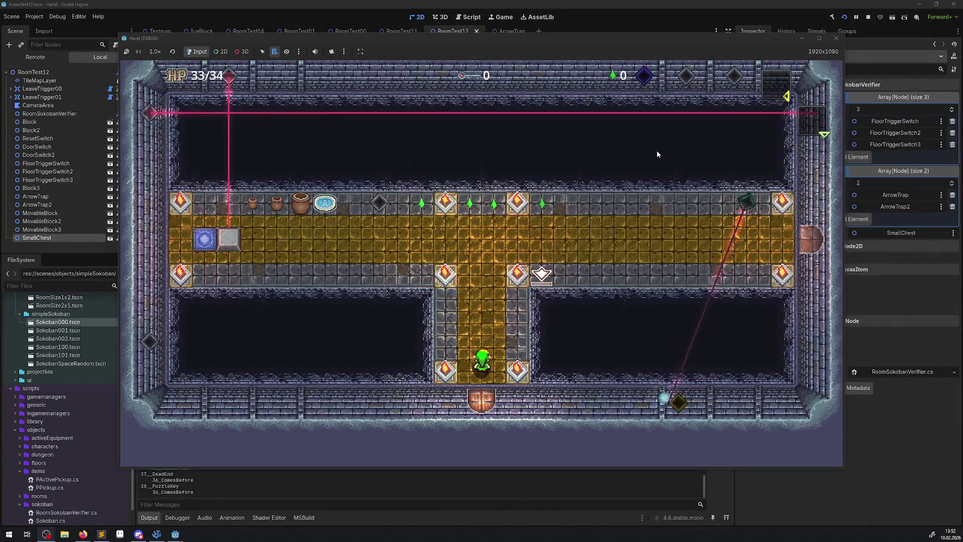
key(Up)
key(Up)
key(Right)
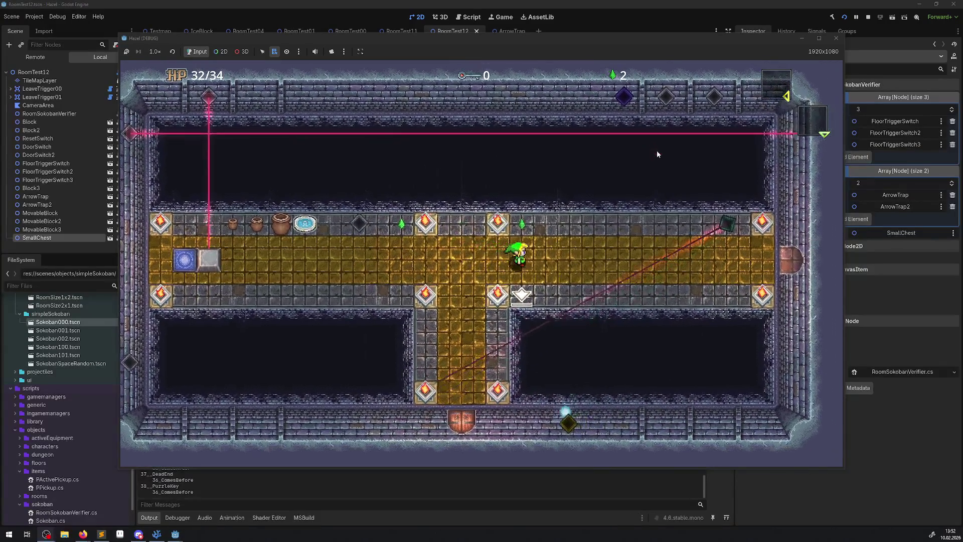
key(Right)
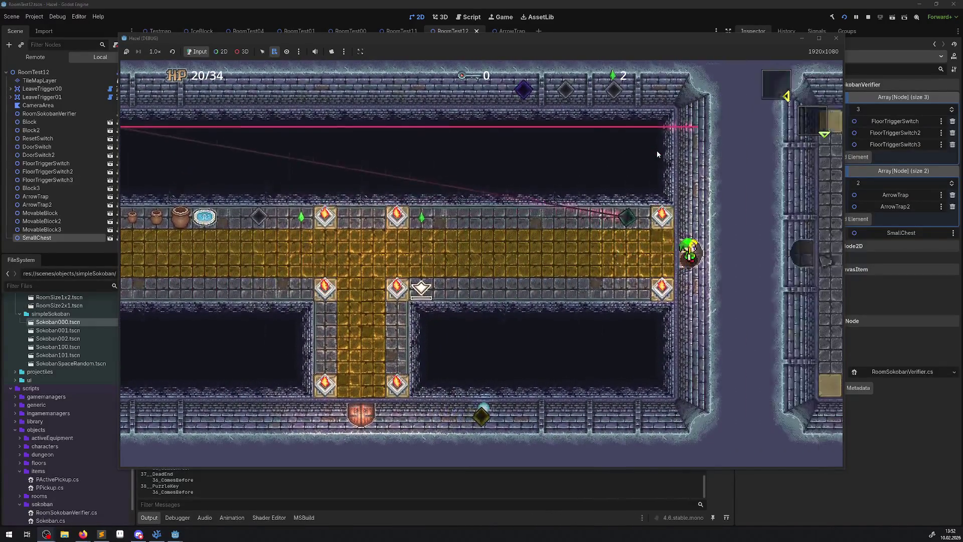
key(Right)
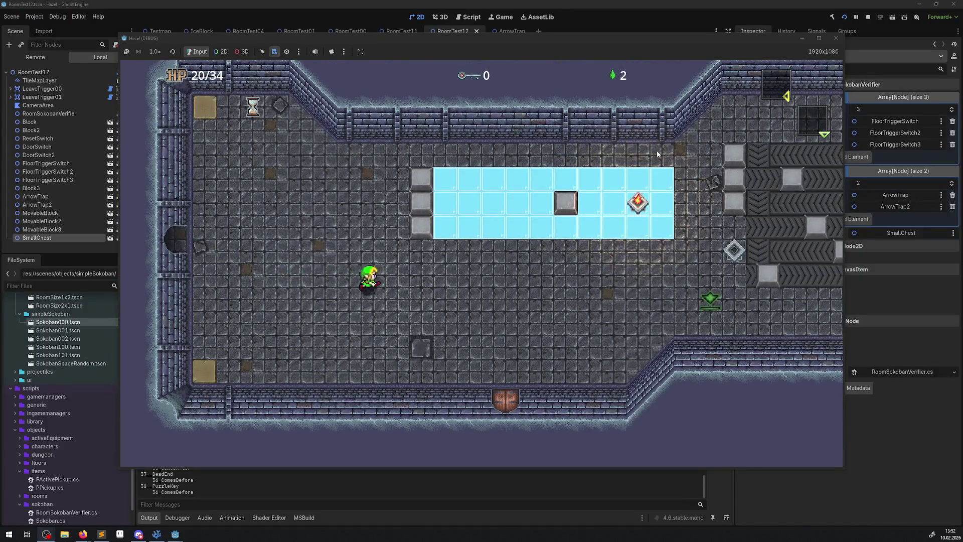
Walk the hero across the ice floor to the conveyor belts and back, then stop the game
key(Up)
key(Right)
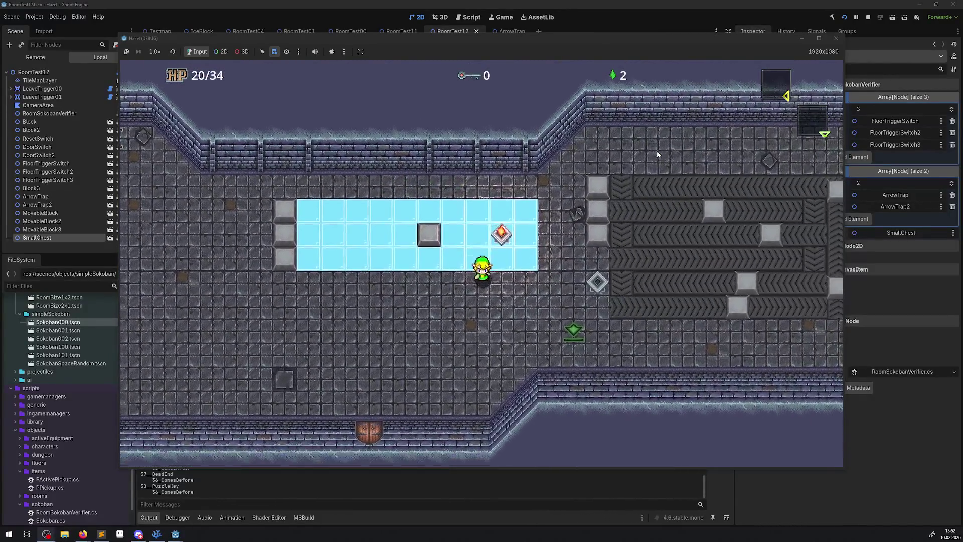
key(Right)
key(Down)
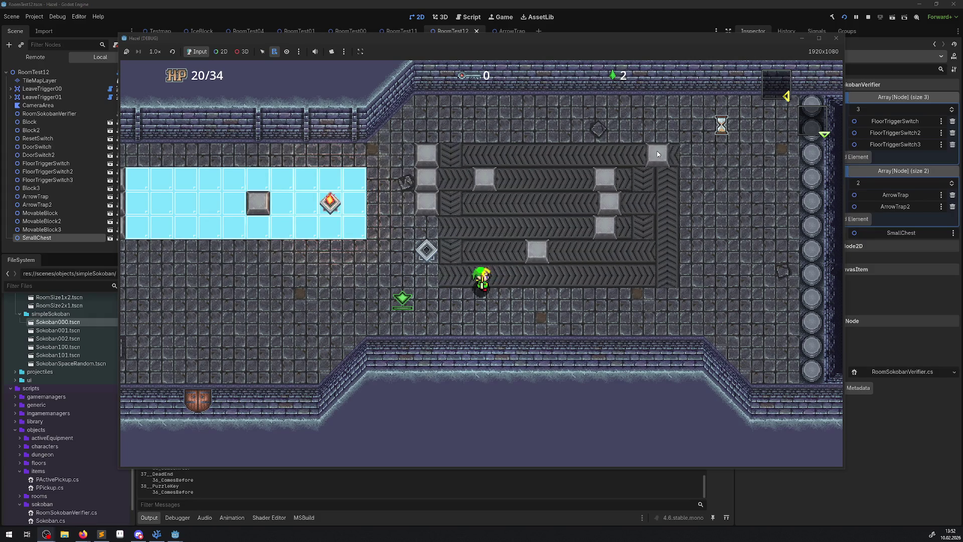
key(Left)
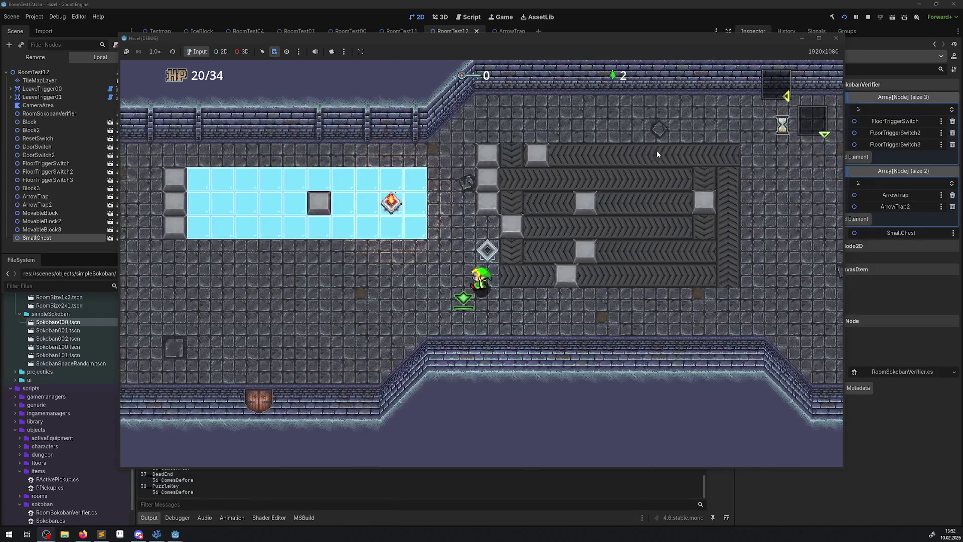
key(Left)
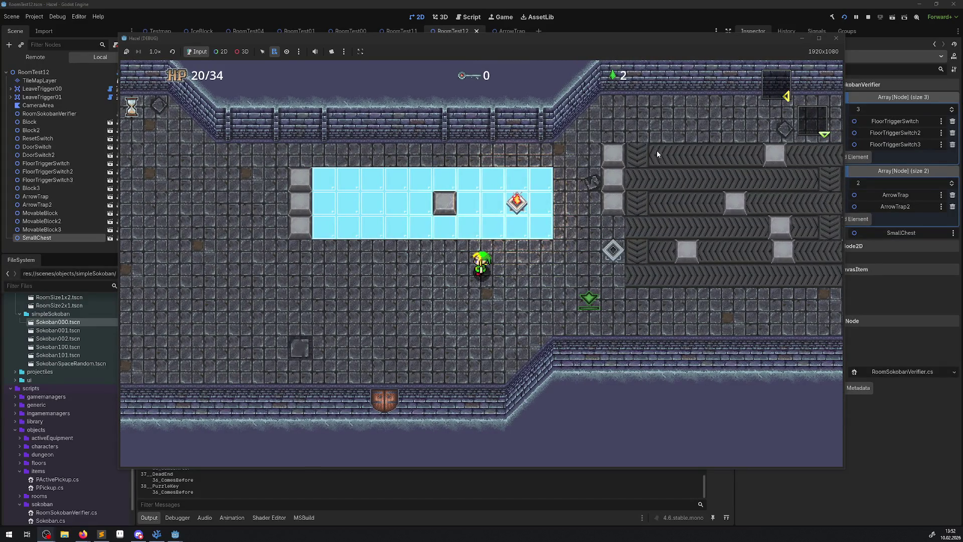
click(836, 39)
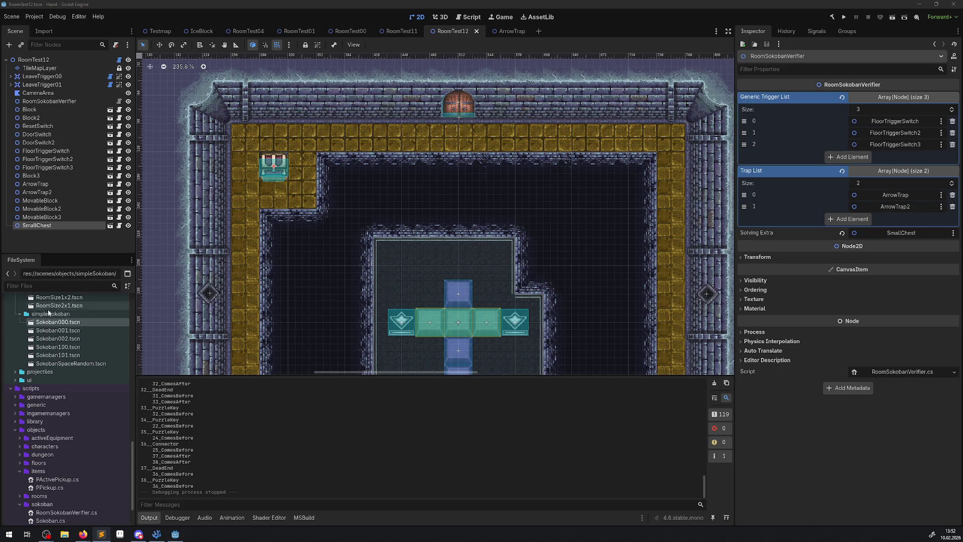
Start a new script in the sokoban folder named PRoomVerifier.cs, based on the RoomSokobanVerifier name
scroll(49, 313, down, 3)
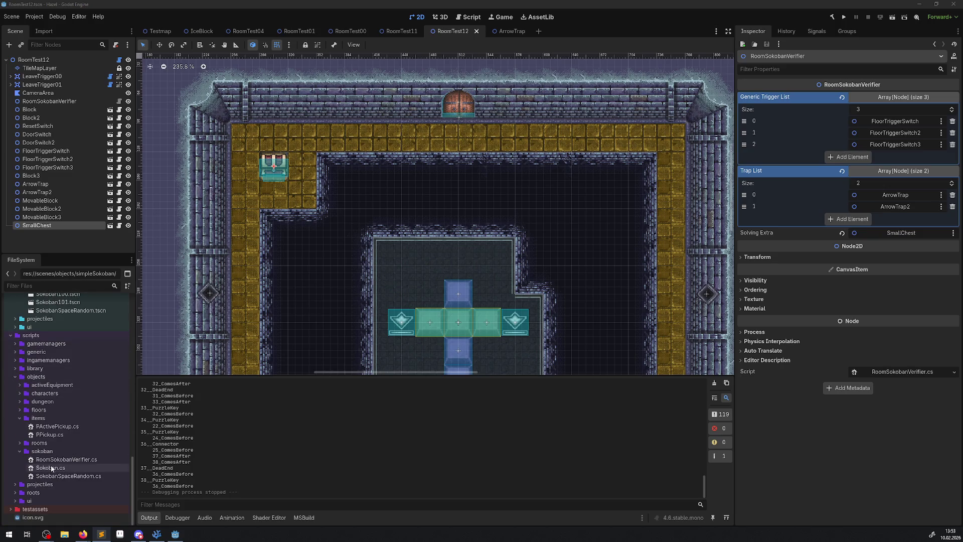
click(41, 451)
right_click(41, 451)
mouse_move(125, 395)
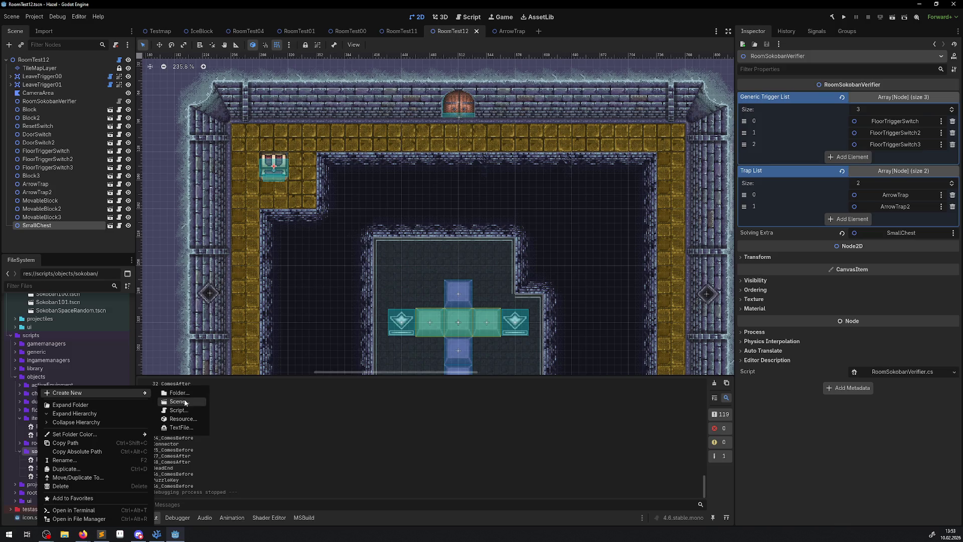
click(185, 410)
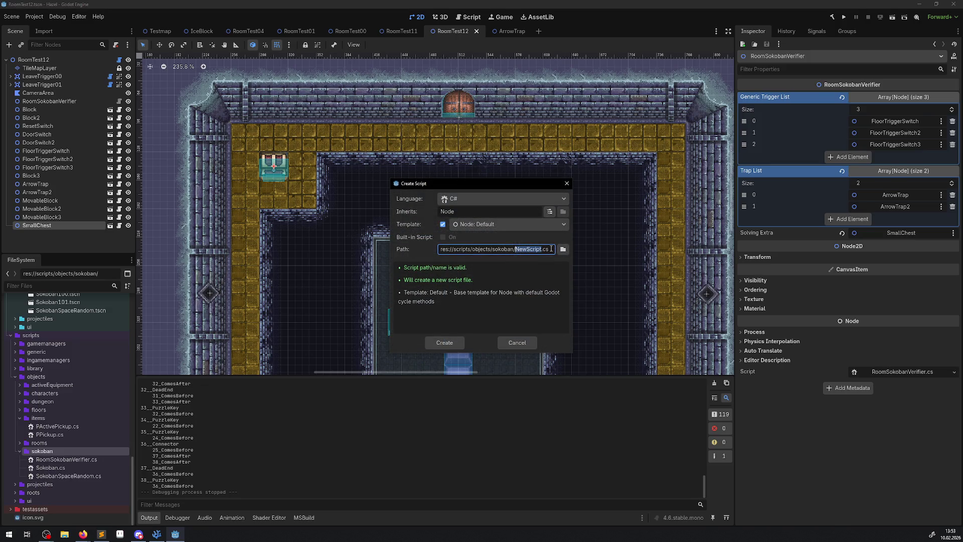
key(alt+Tab)
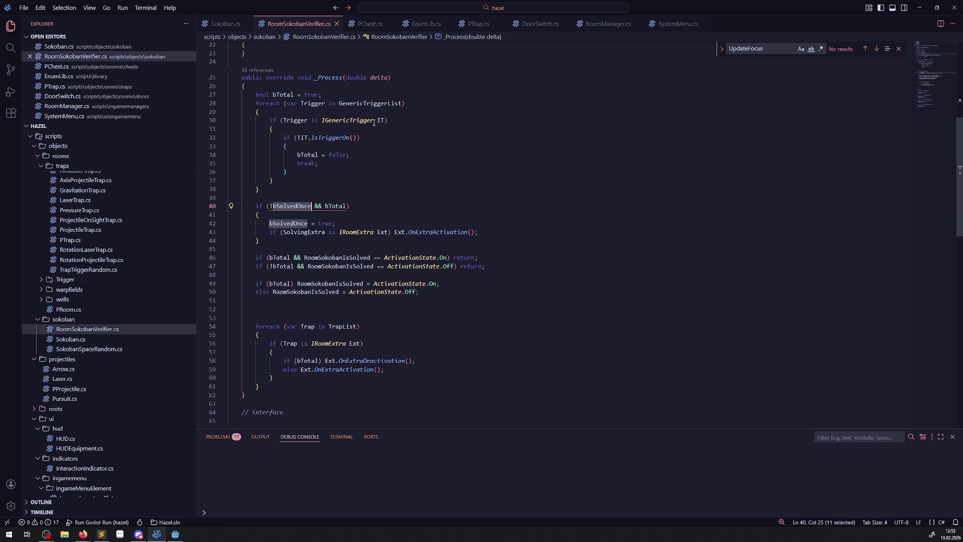
scroll(373, 123, up, 5)
double_click(308, 109)
key(ctrl+c)
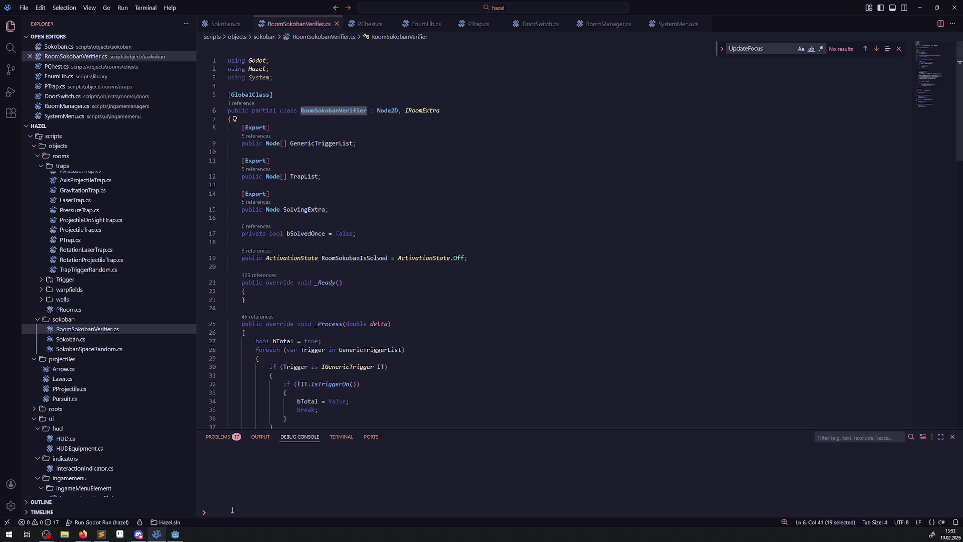
key(alt+Tab)
text(P)
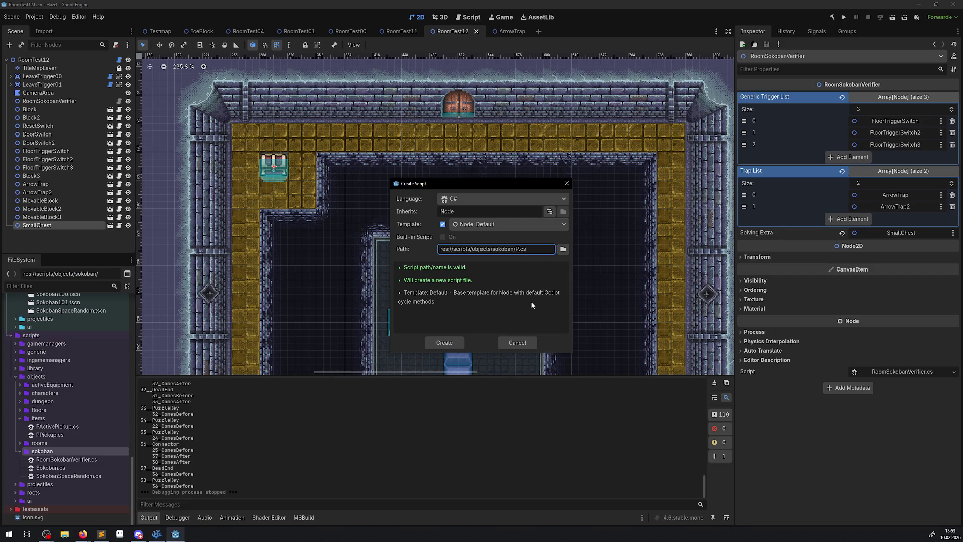
key(ctrl+v)
key(BackSpace)
key(BackSpace)
key(BackSpace)
Set the script to inherit Node2D and create PRoomVerifier.cs
click(549, 212)
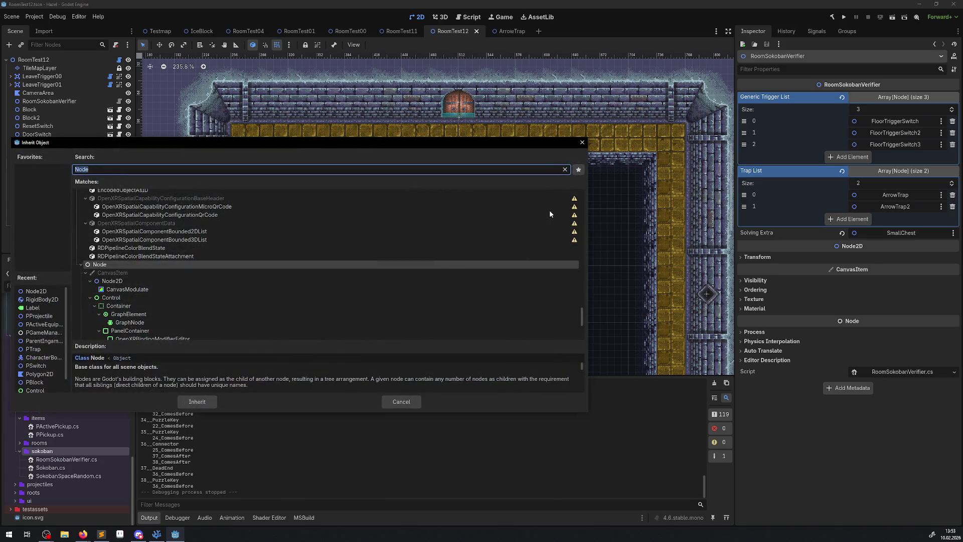
text(node)
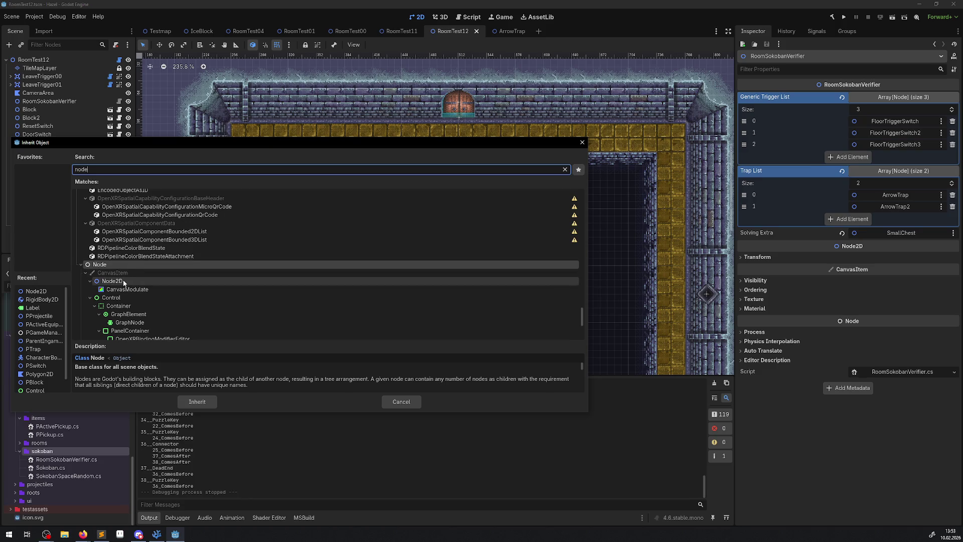
click(115, 281)
click(196, 402)
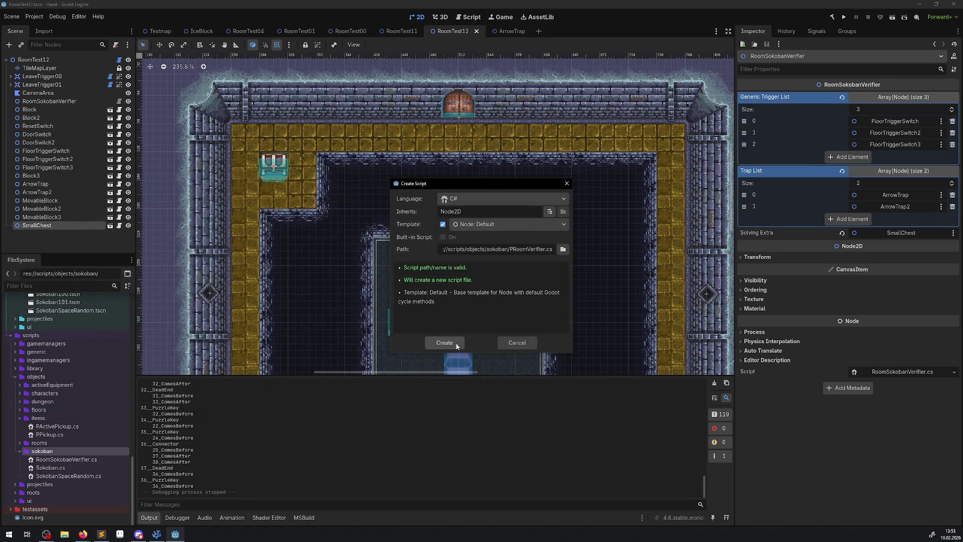
click(457, 346)
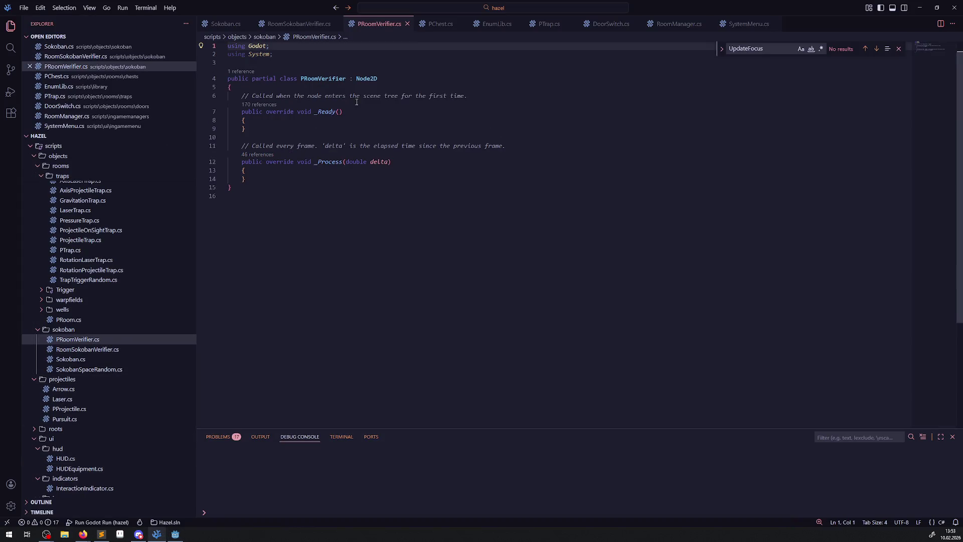
In PRoomVerifier.cs, remove the _Ready and _Process comments, add 'using Hazel;' and save
drag(240, 95, 507, 94)
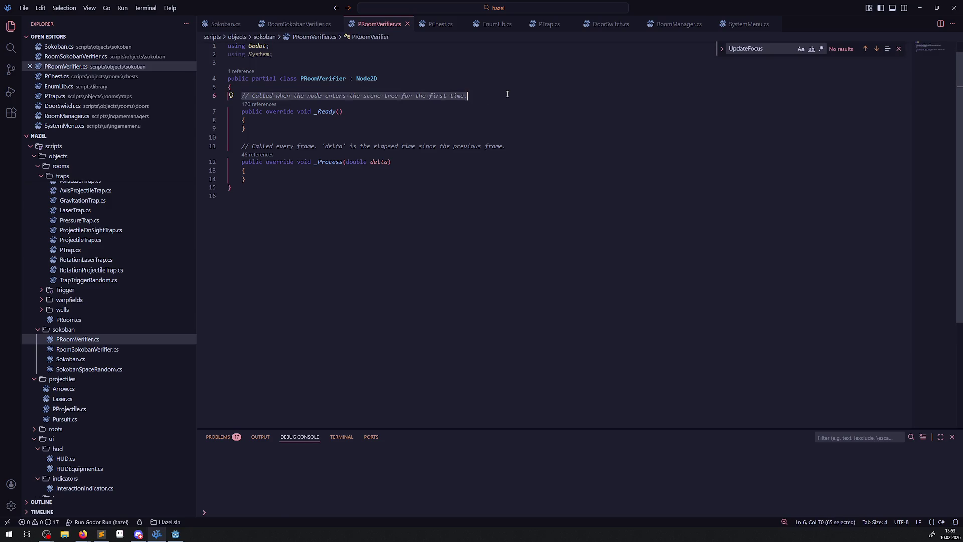
key(BackSpace)
drag(505, 146, 228, 141)
key(BackSpace)
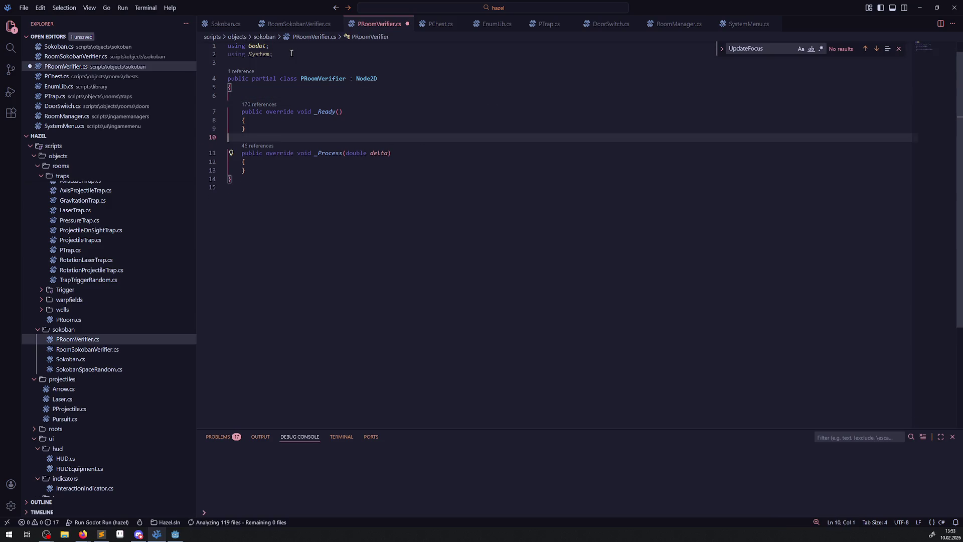
click(288, 49)
key(Return)
text(using )
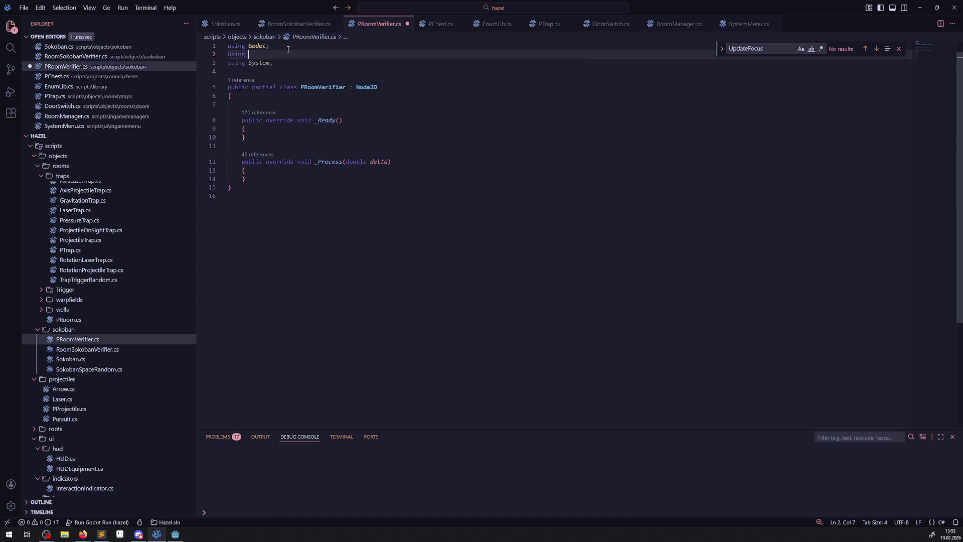
text(Hazel;)
key(ctrl+s)
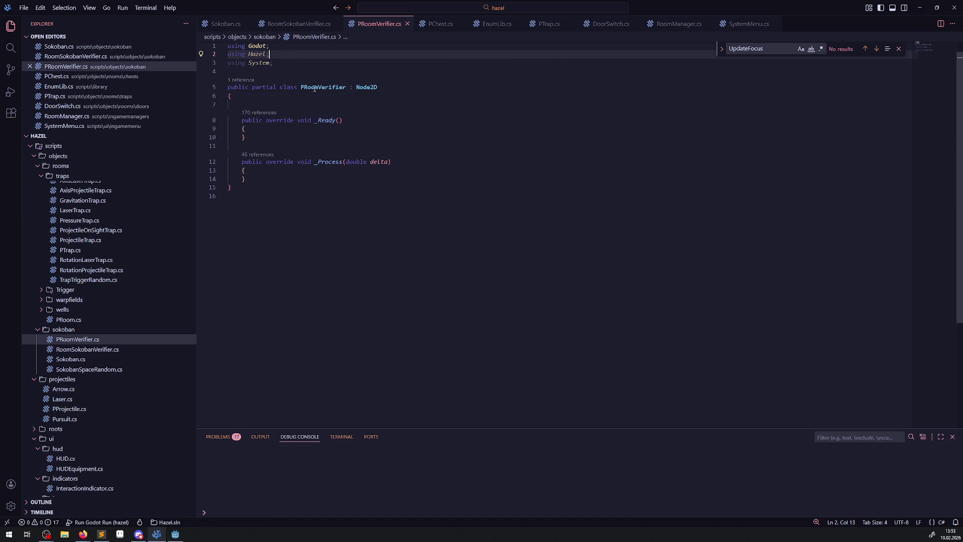
Make RoomSokobanVerifier inherit from PRoomVerifier instead of Node2D
double_click(315, 88)
key(ctrl+c)
click(299, 24)
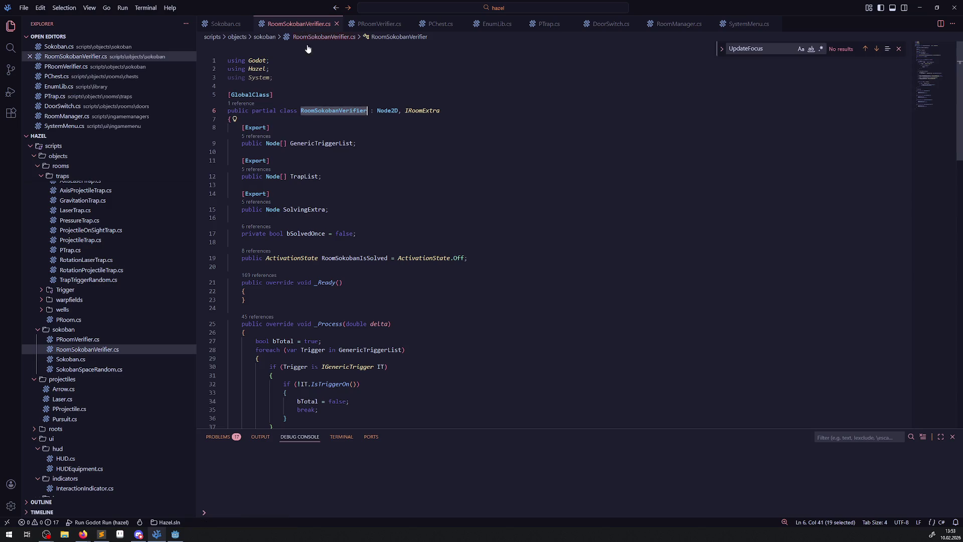
double_click(387, 110)
key(ctrl+v)
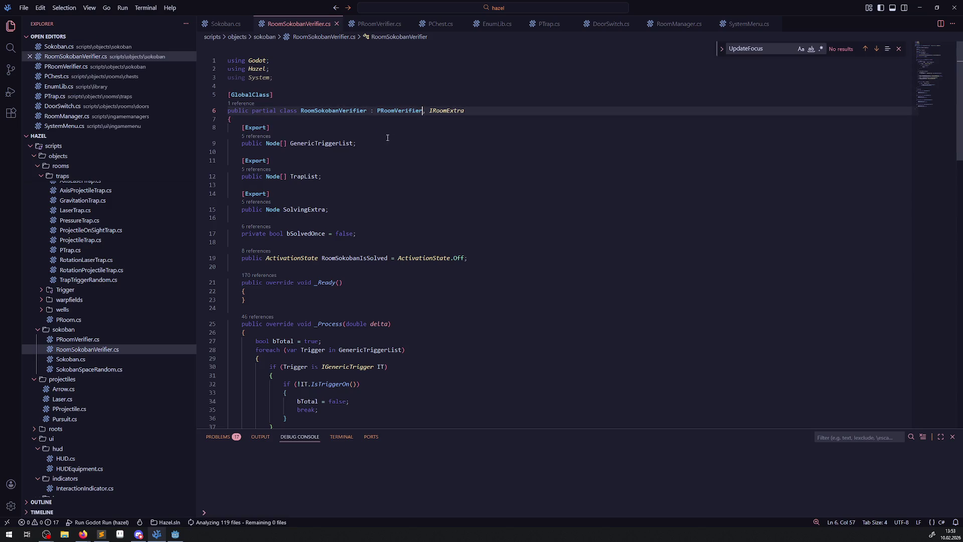
Copy the [GlobalClass] attribute into PRoomVerifier.cs above its class declaration
drag(281, 95, 227, 95)
key(ctrl+c)
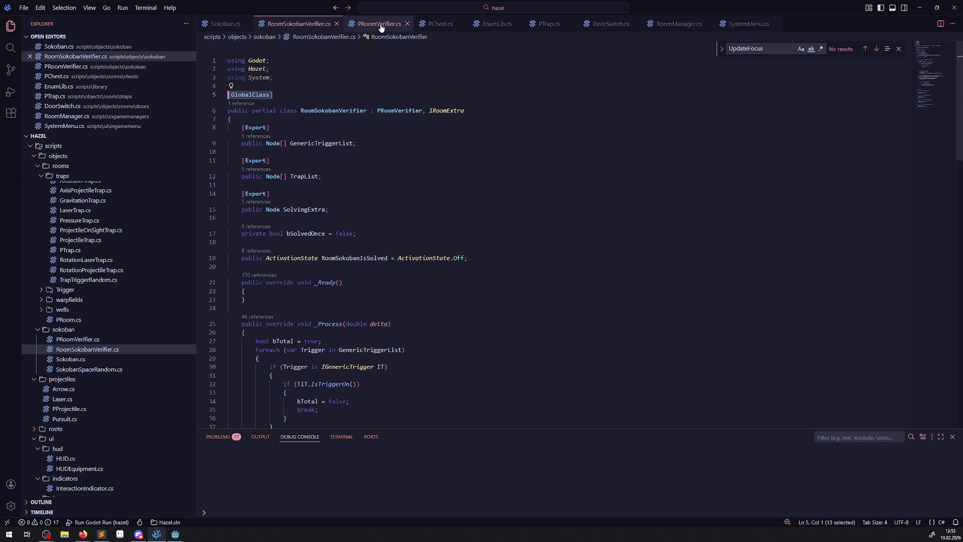
click(381, 24)
click(260, 71)
key(Return)
key(ctrl+v)
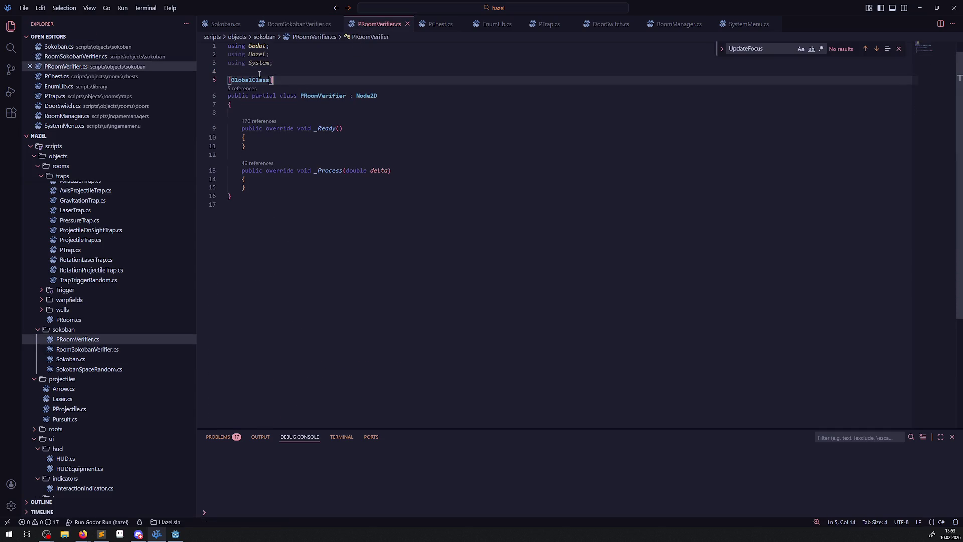
click(292, 24)
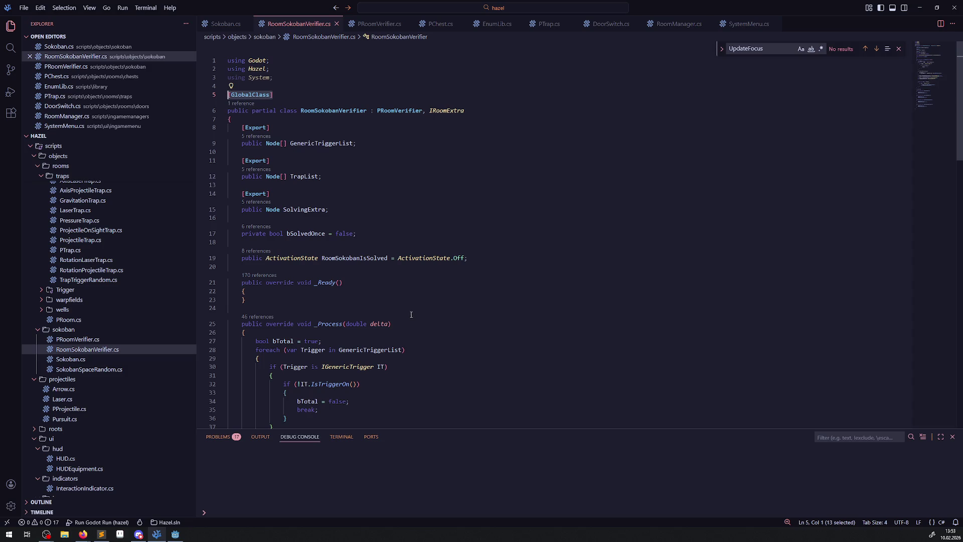
Clear the selection and close the UpdateFocus Find widget in RoomSokobanVerifier.cs
click(426, 205)
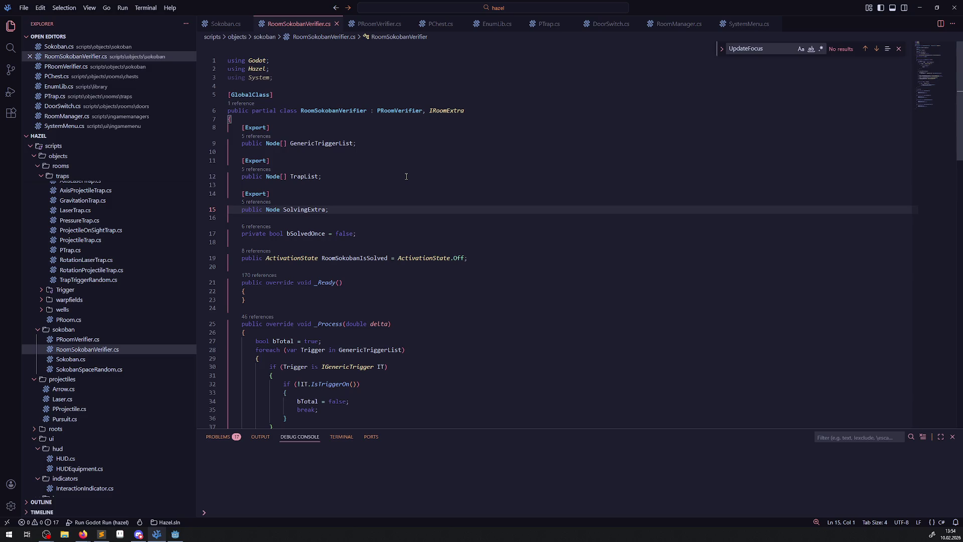
click(546, 189)
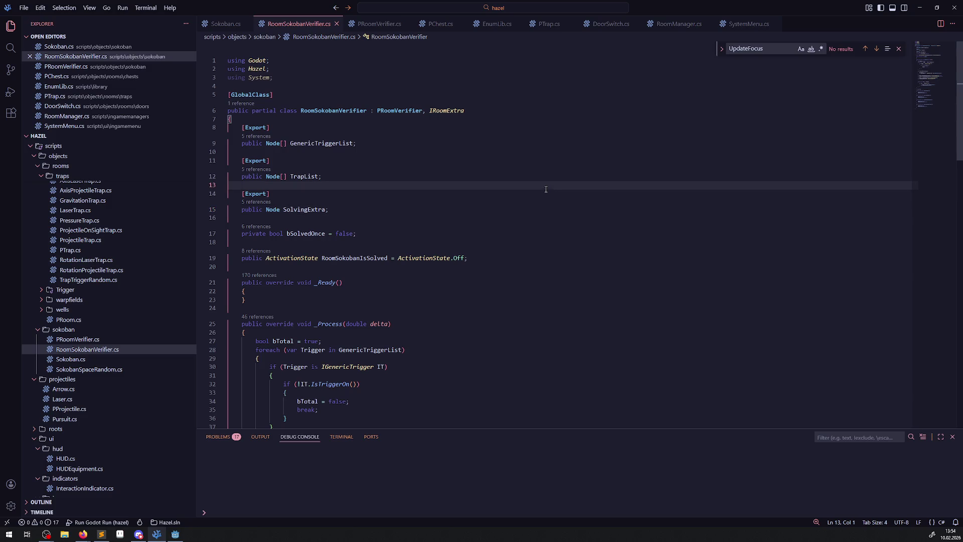
click(899, 48)
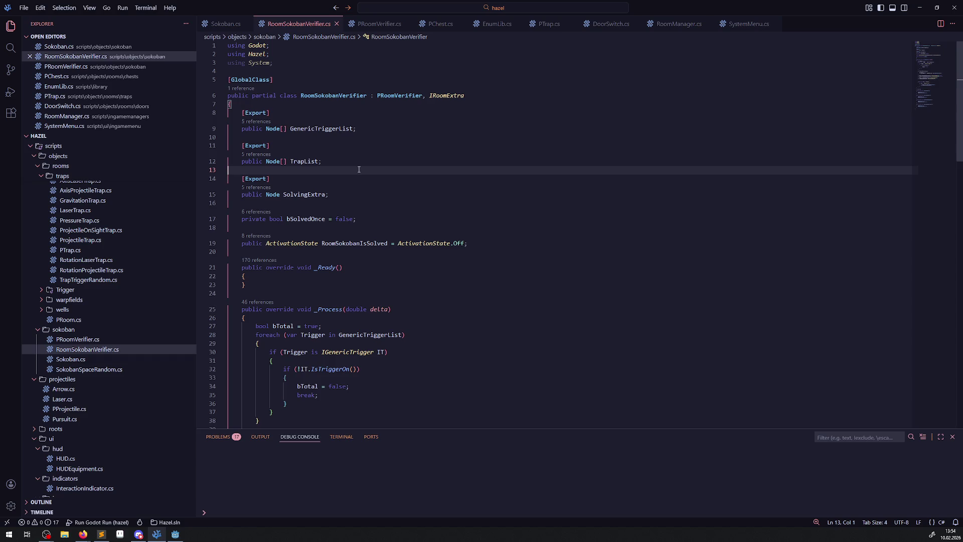
Move PauseRoomExtra, ContinueRoomExtra, LeaveRoomAndStopExtra and EnterRoomAndStartExtra into PRoomVerifier below _Process
scroll(359, 170, down, 15)
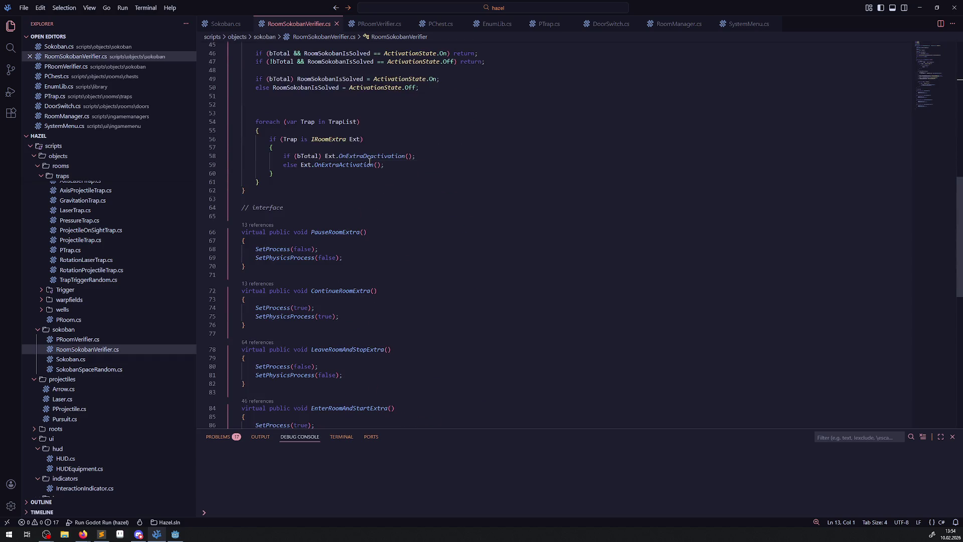
scroll(366, 168, down, 4)
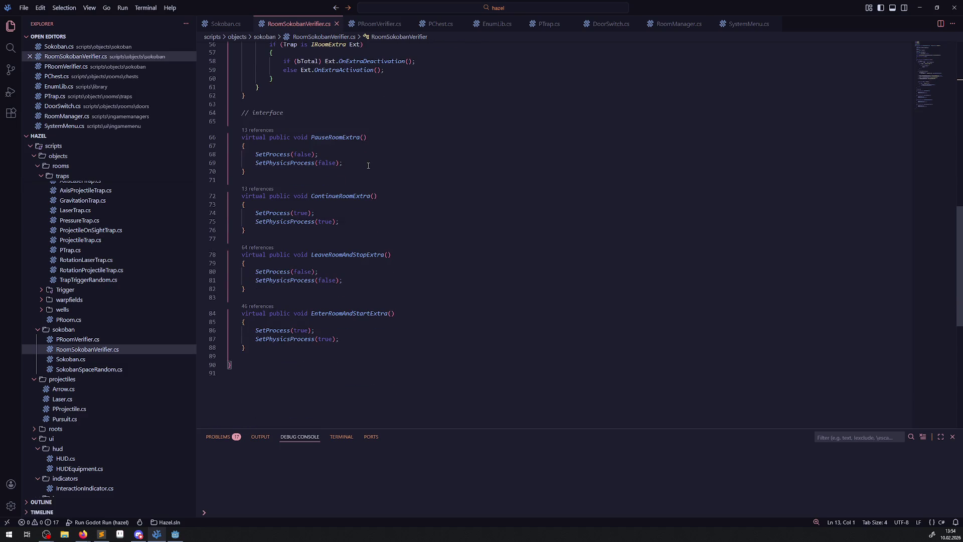
drag(284, 104, 306, 357)
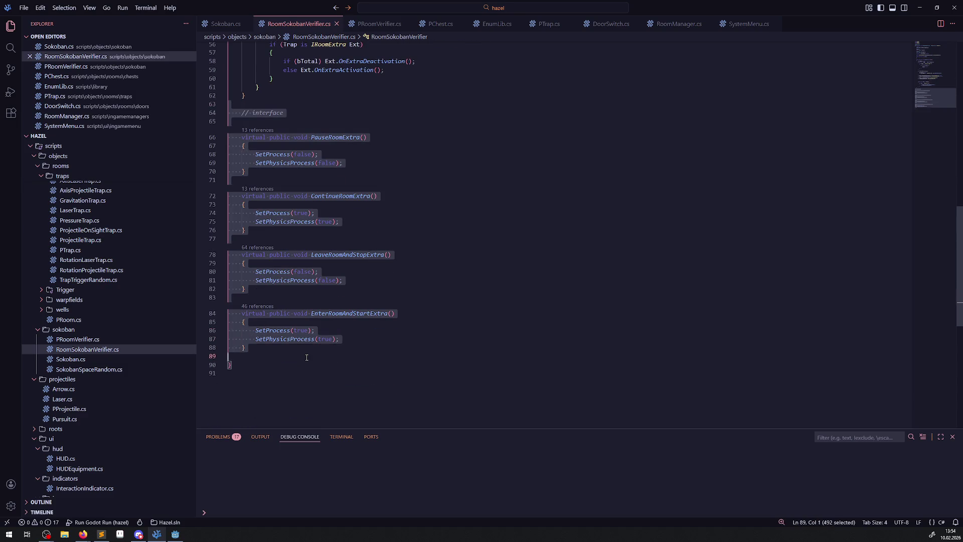
key(ctrl+x)
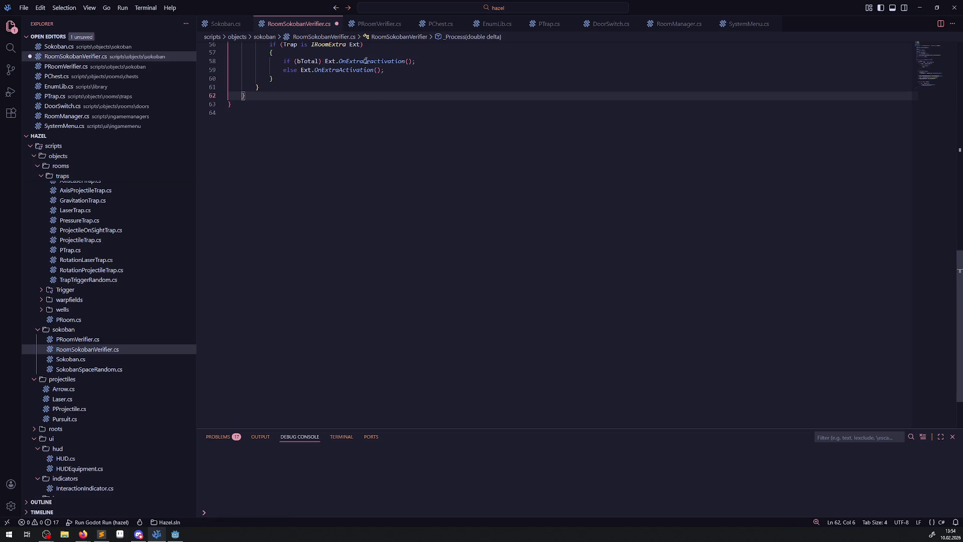
click(379, 24)
click(259, 189)
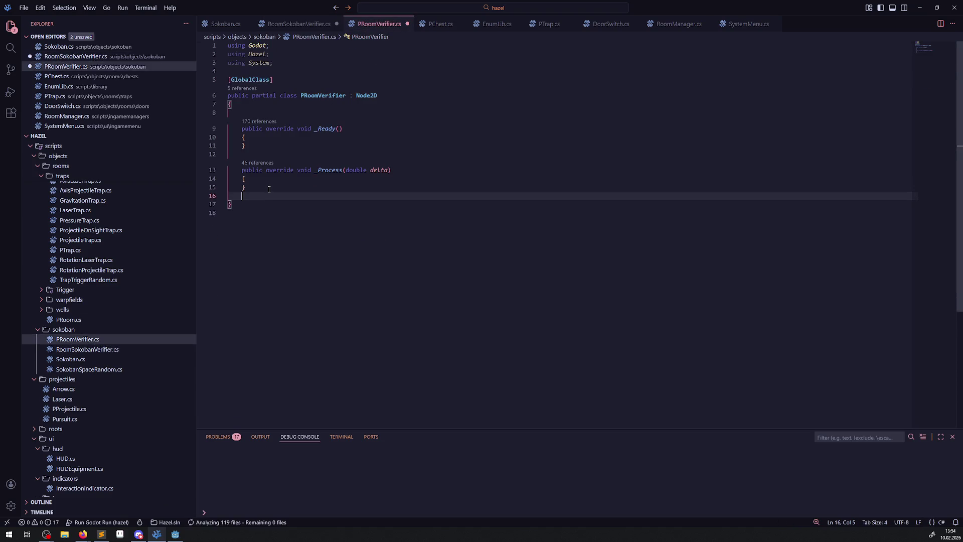
key(Return)
key(ctrl+v)
key(ctrl+Tab)
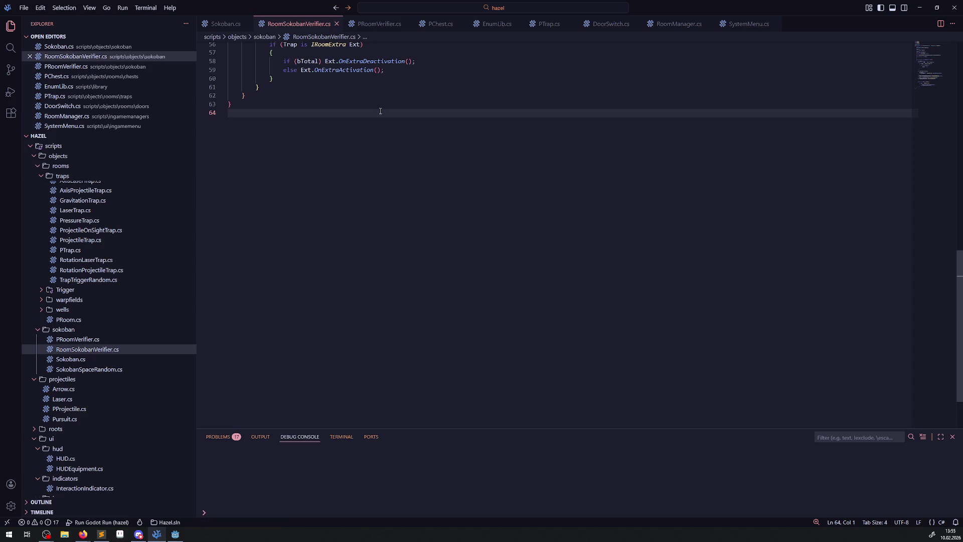
scroll(396, 169, up, 10)
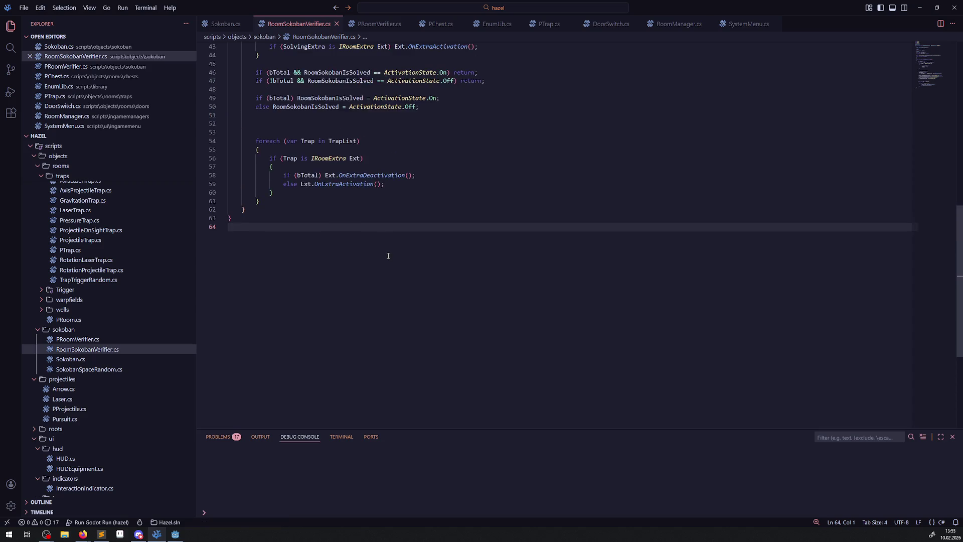
scroll(409, 286, up, 2)
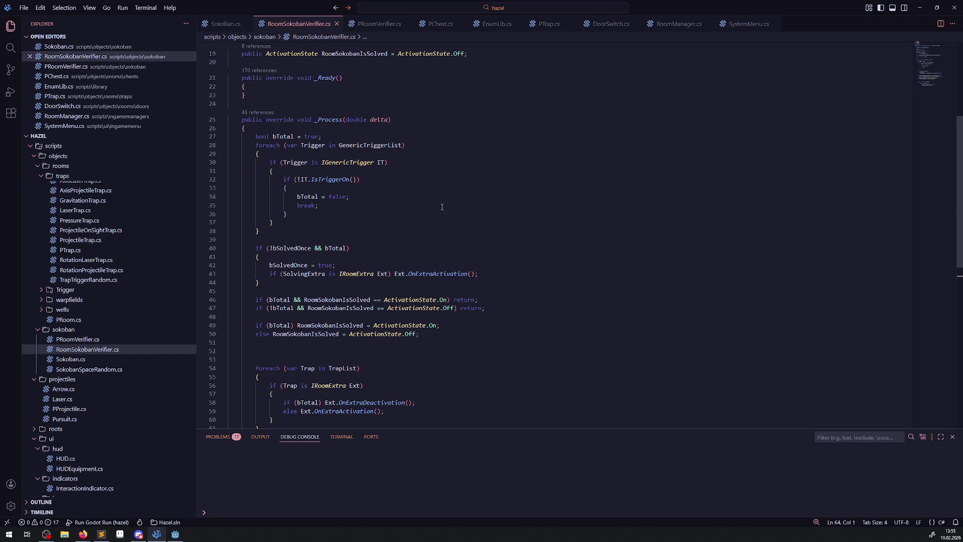
scroll(494, 211, down, 3)
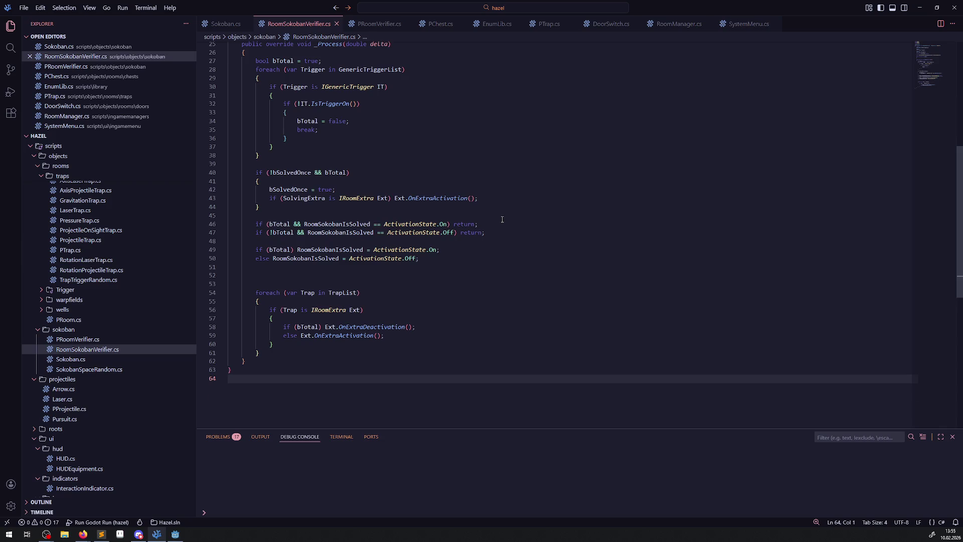
scroll(502, 219, up, 3)
scroll(515, 233, up, 3)
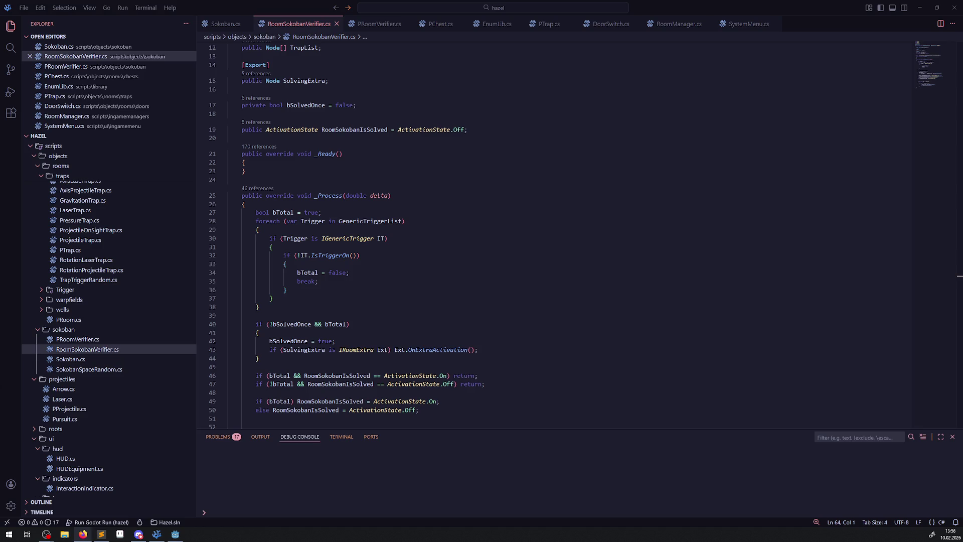
Bring up the Godot Docs and read through the Creating the enemy page
key(alt+Tab)
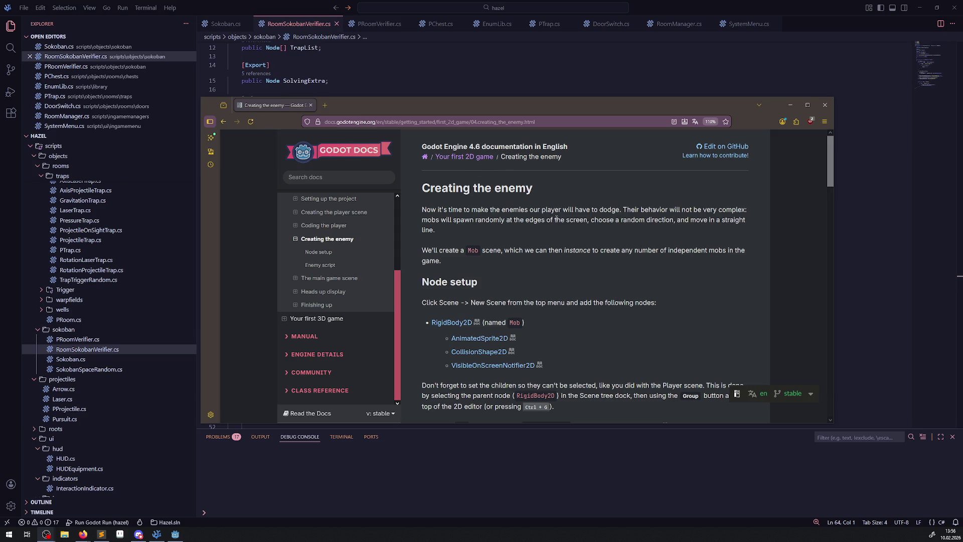
scroll(556, 220, down, 5)
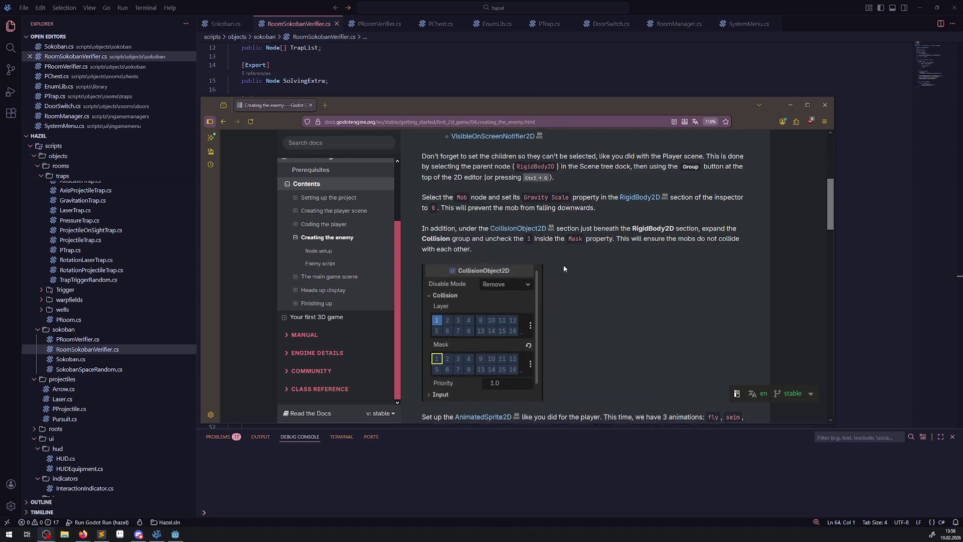
scroll(563, 269, down, 9)
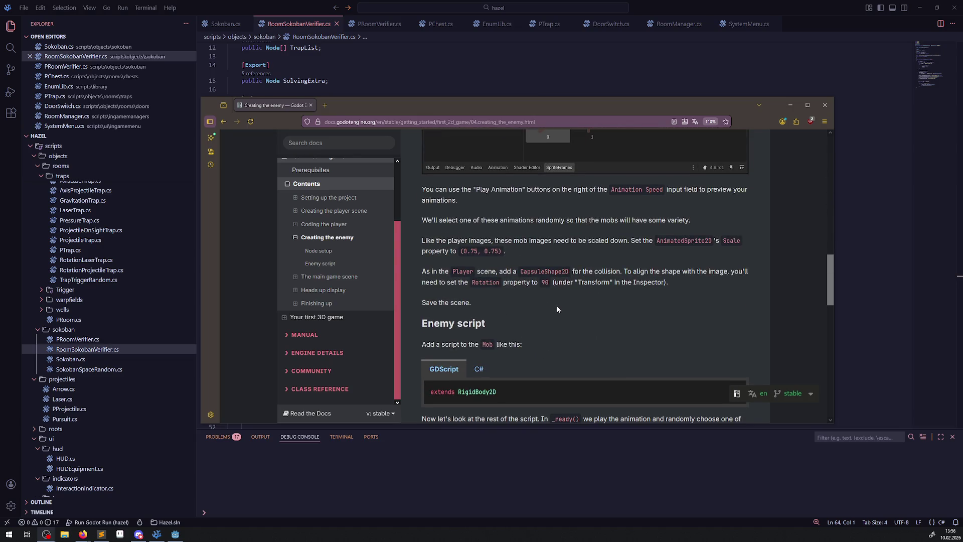
scroll(556, 311, down, 5)
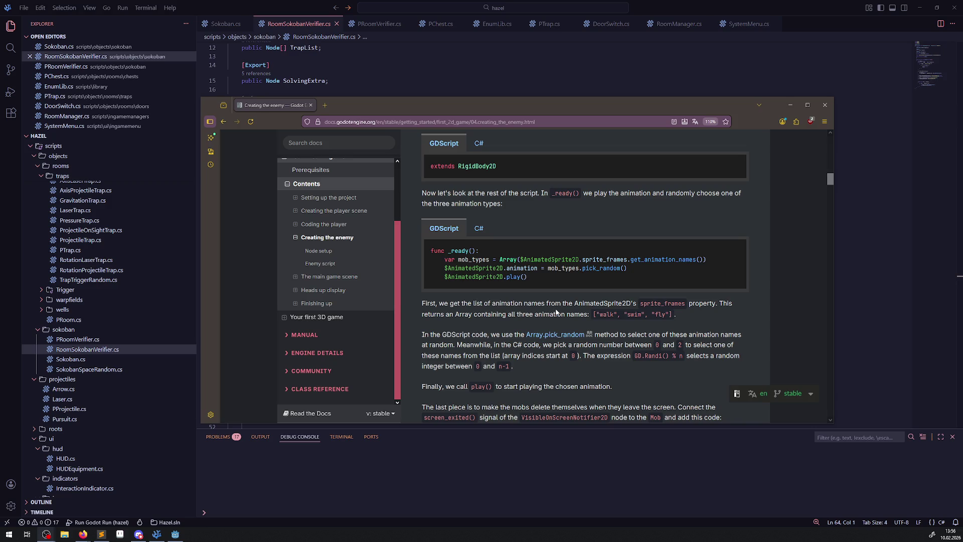
scroll(556, 312, up, 10)
scroll(321, 271, up, 2)
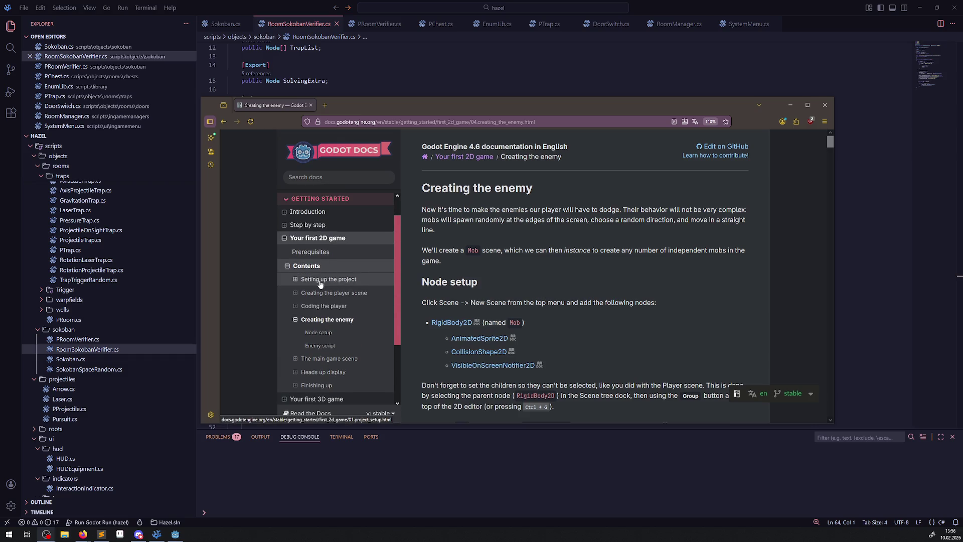
Browse the Your first 2D game overview, ending on the Setting up the project page
click(320, 282)
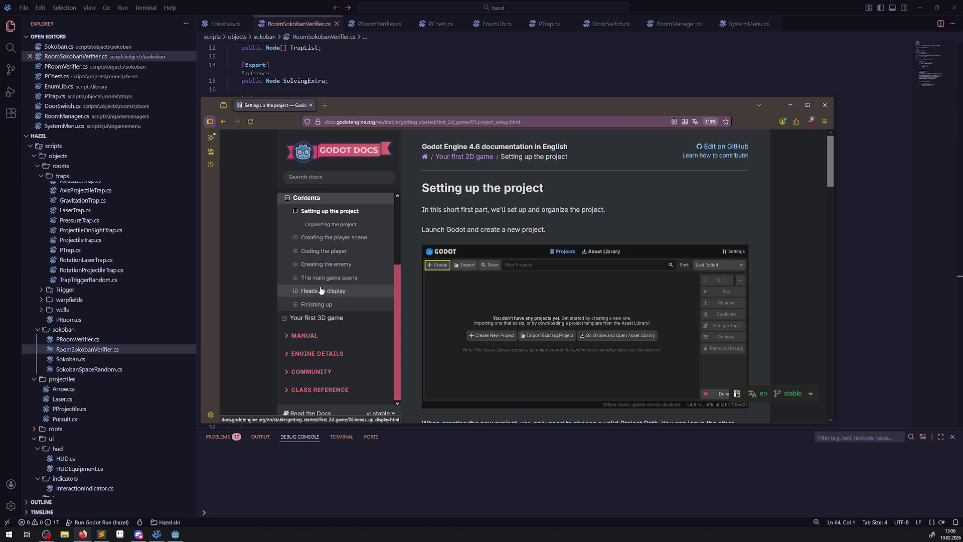
scroll(320, 281, up, 2)
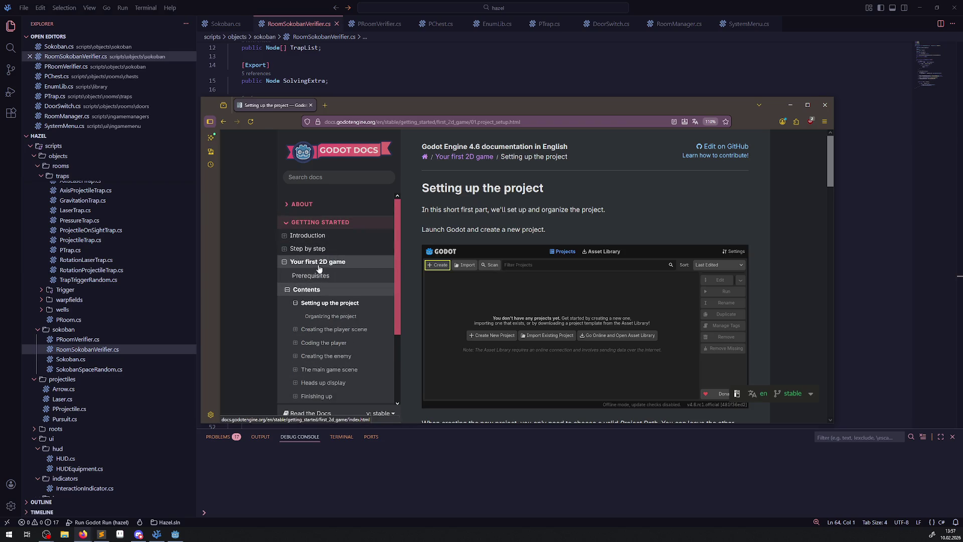
click(318, 263)
scroll(591, 272, down, 3)
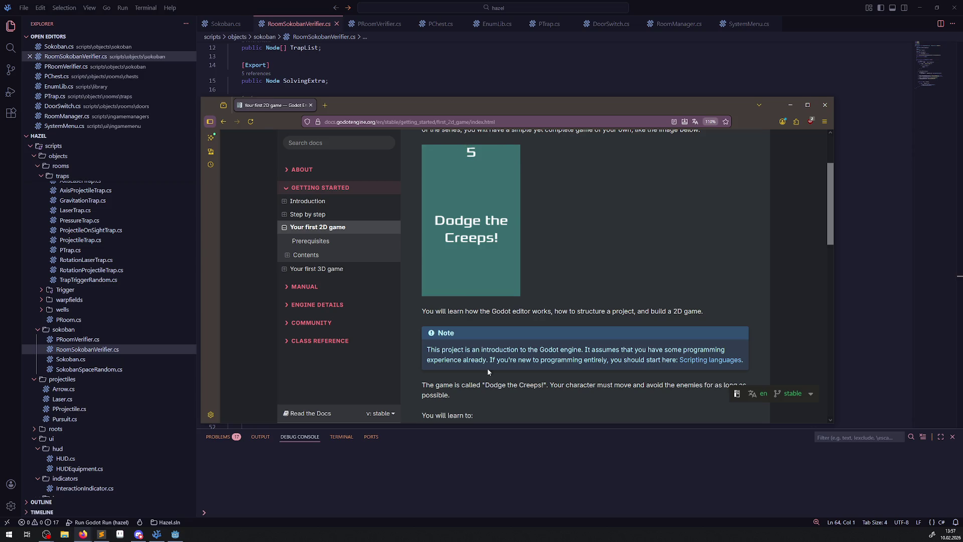
scroll(599, 306, down, 3)
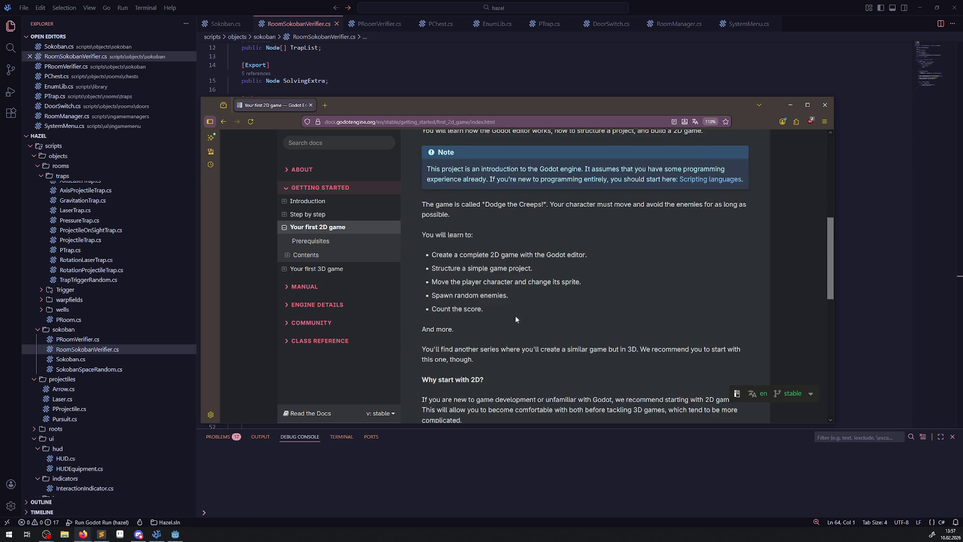
click(304, 254)
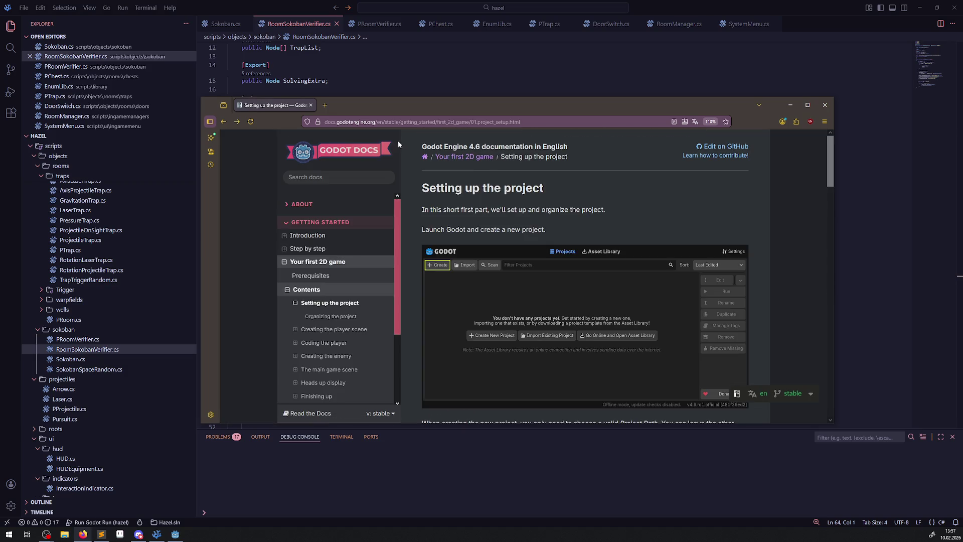
Drag the Godot Docs window off the left edge to reveal RoomSokobanVerifier.cs in the code editor
mouse_move(382, 108)
mouse_down()
mouse_move(0, 65)
mouse_move(0, 55)
mouse_up()
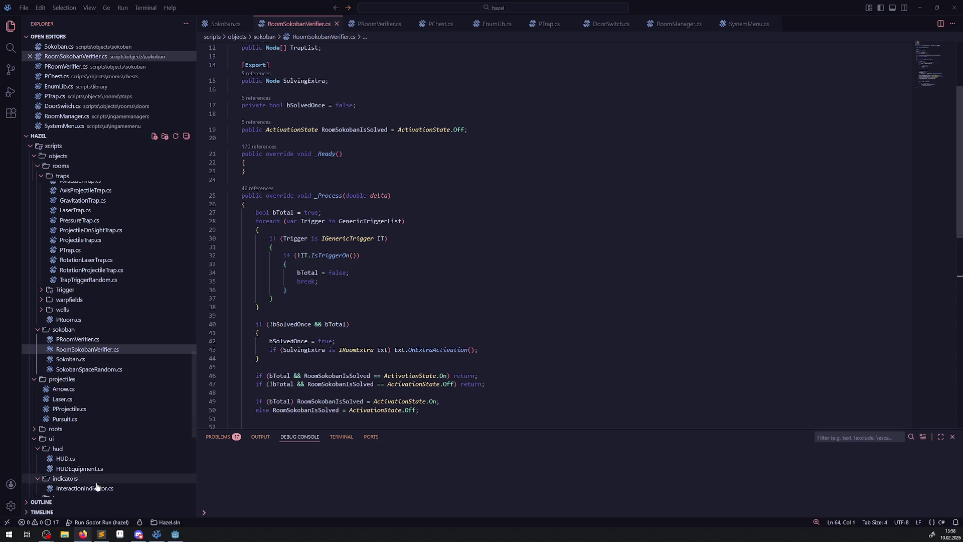
Collapse the sokoban, items, maps and generic folders, then open characters > hero > Character.tscn
click(175, 534)
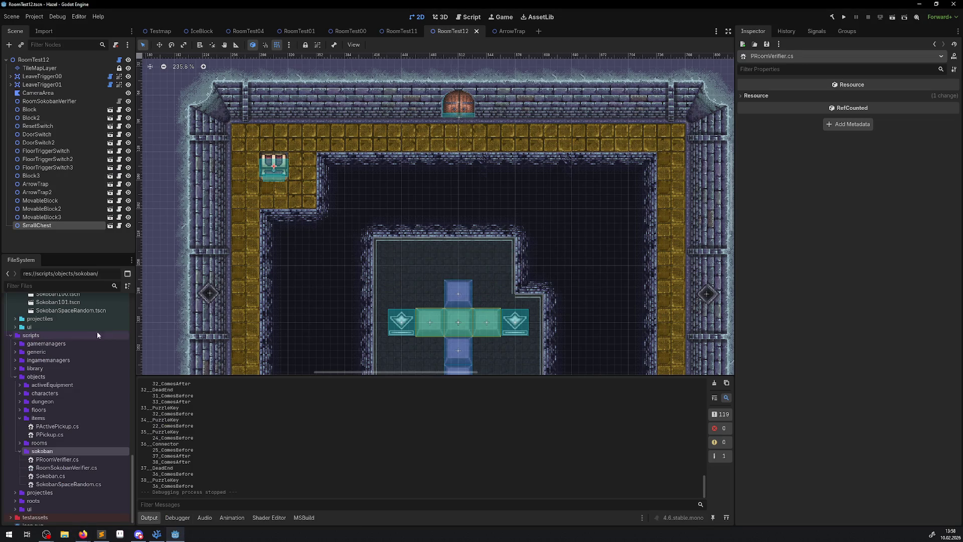
scroll(97, 331, up, 10)
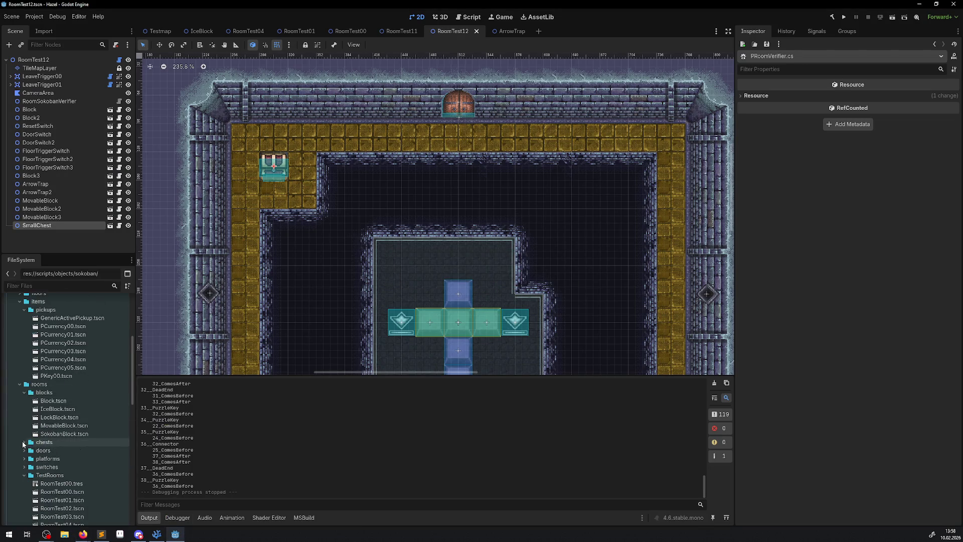
click(19, 384)
click(20, 393)
click(20, 393)
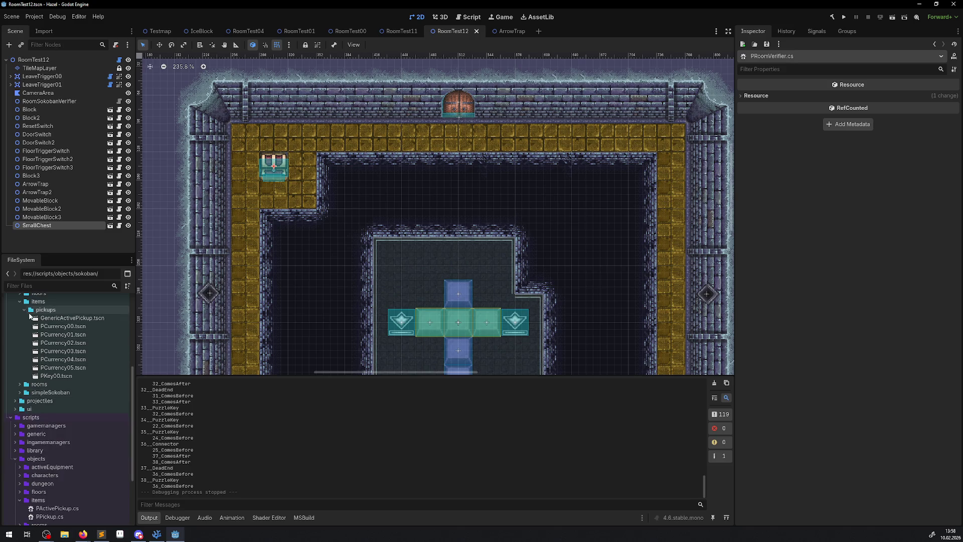
click(20, 301)
scroll(32, 346, up, 3)
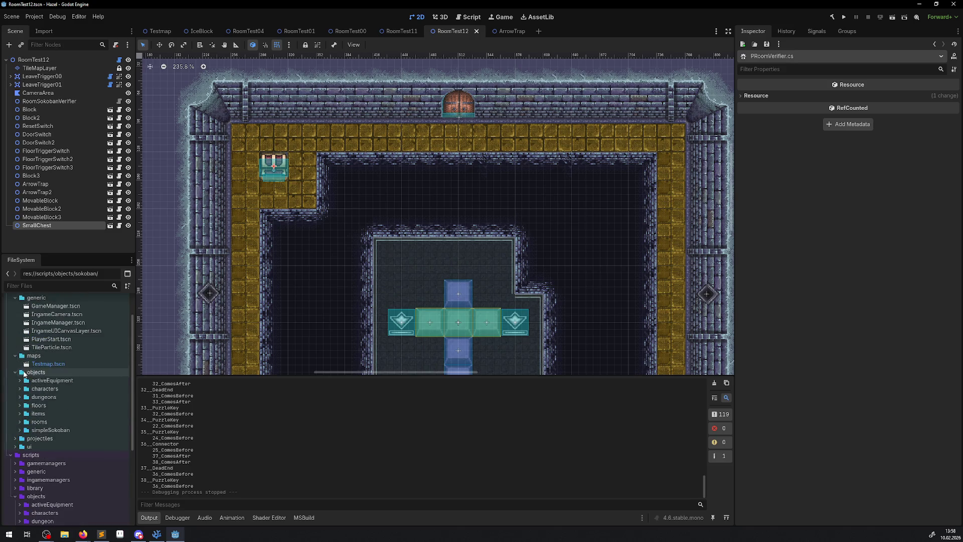
click(20, 389)
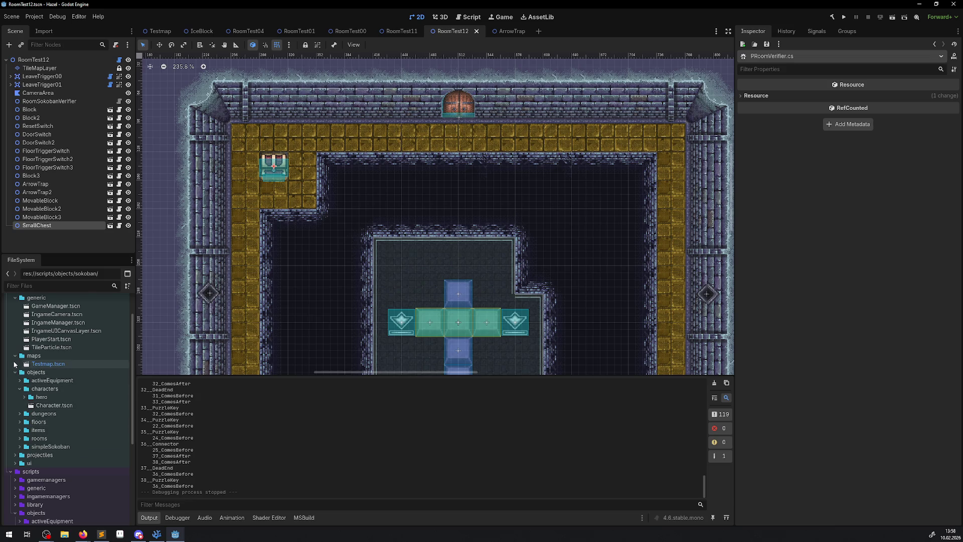
click(15, 356)
click(15, 299)
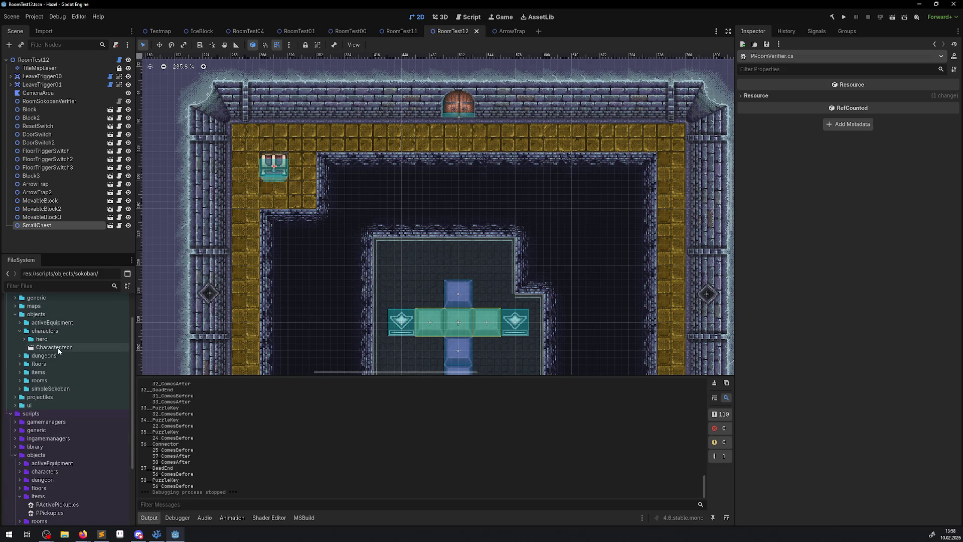
click(24, 340)
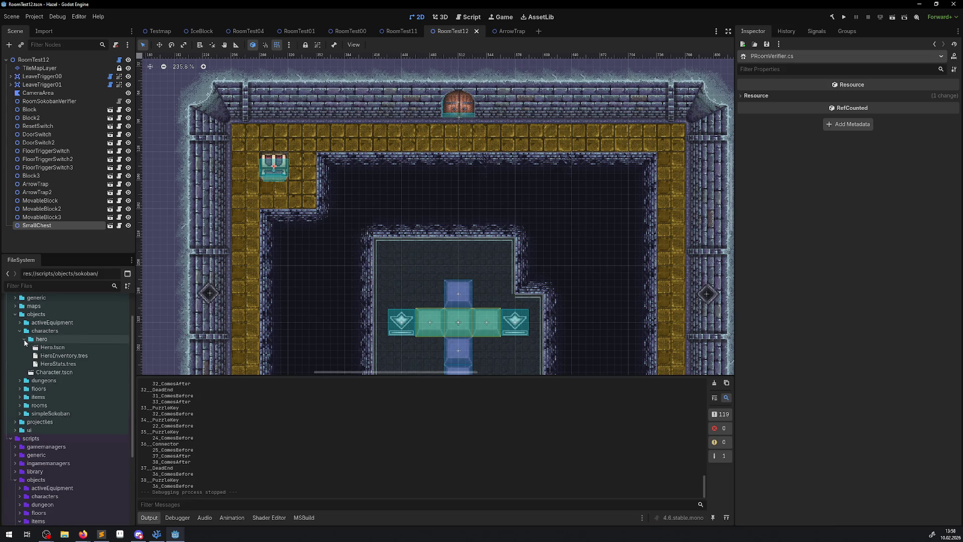
double_click(59, 374)
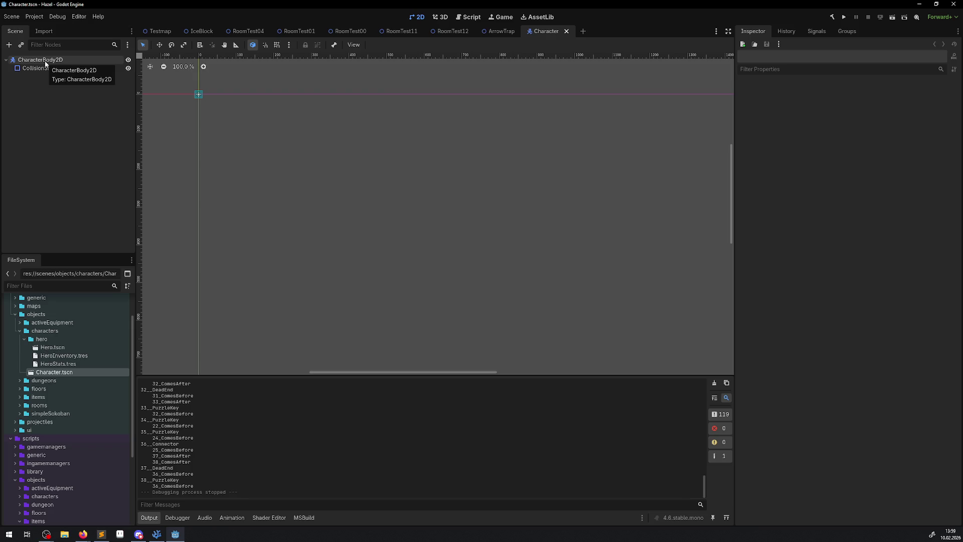
Open the CharacterBody2D class documentation from the root node's context menu in the Scene dock
right_click(44, 61)
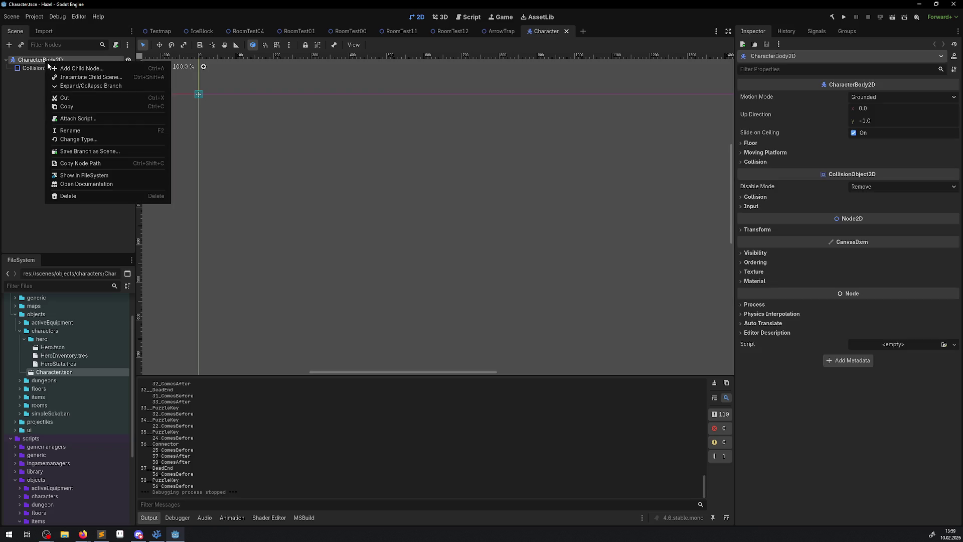
click(96, 184)
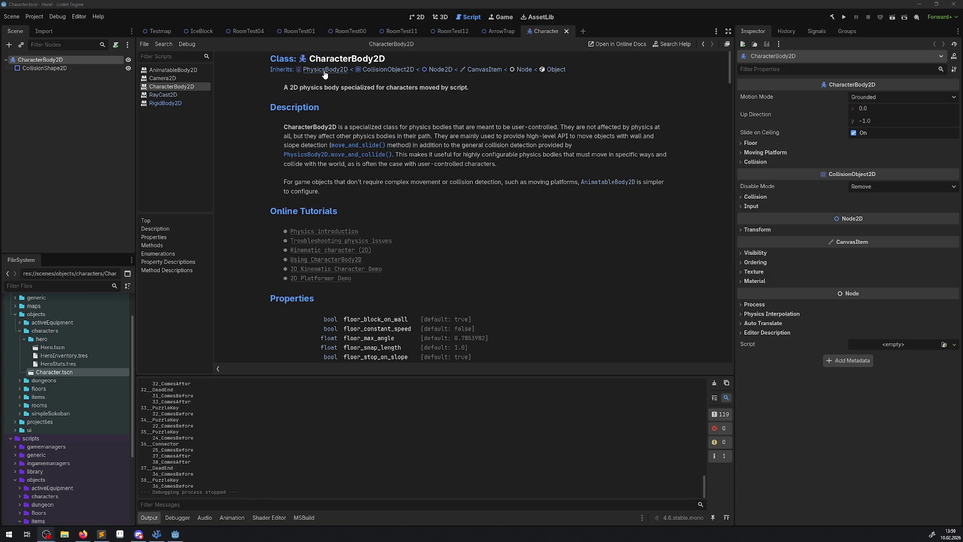
Visit the inherited PhysicsBody2D reference, return to and skim CharacterBody2D, then switch to VS Code
click(324, 71)
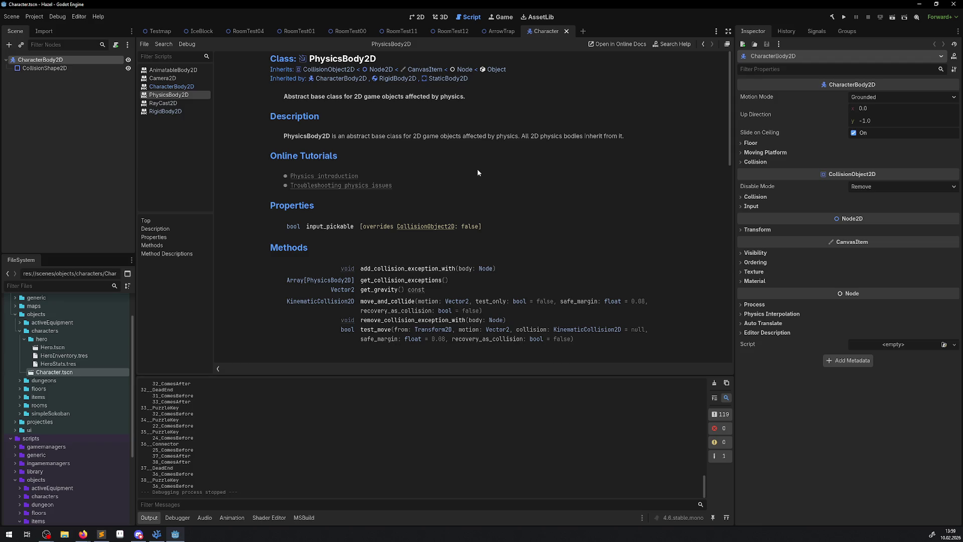
key(alt+Left)
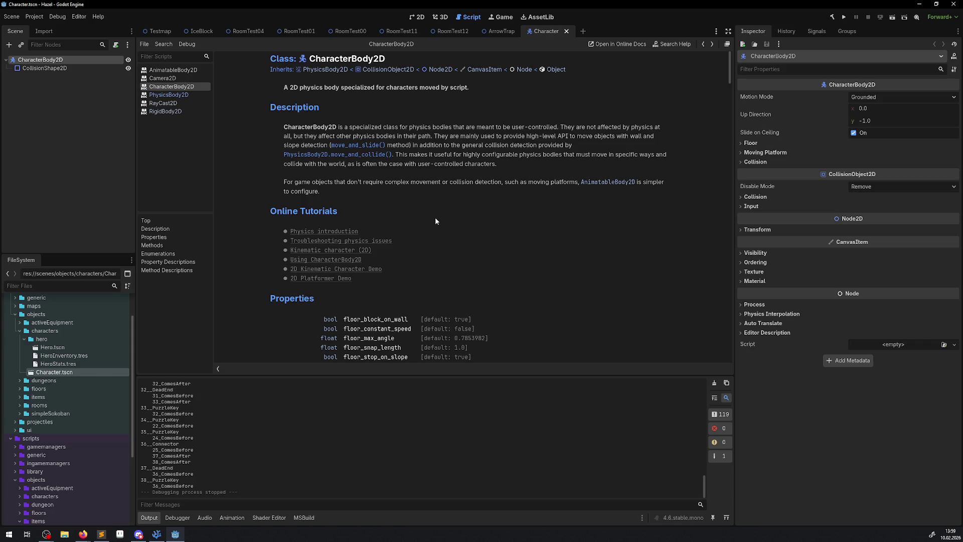
scroll(453, 244, down, 10)
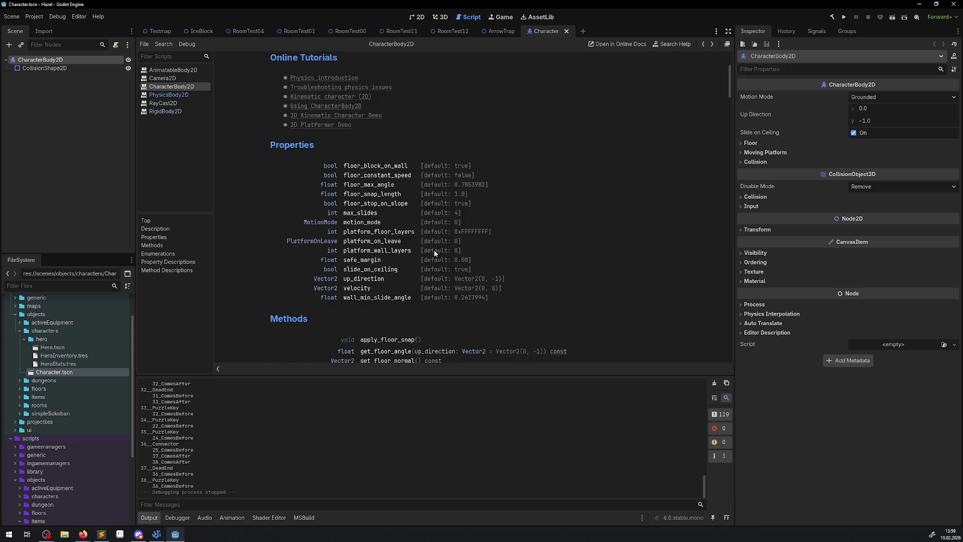
scroll(434, 249, up, 10)
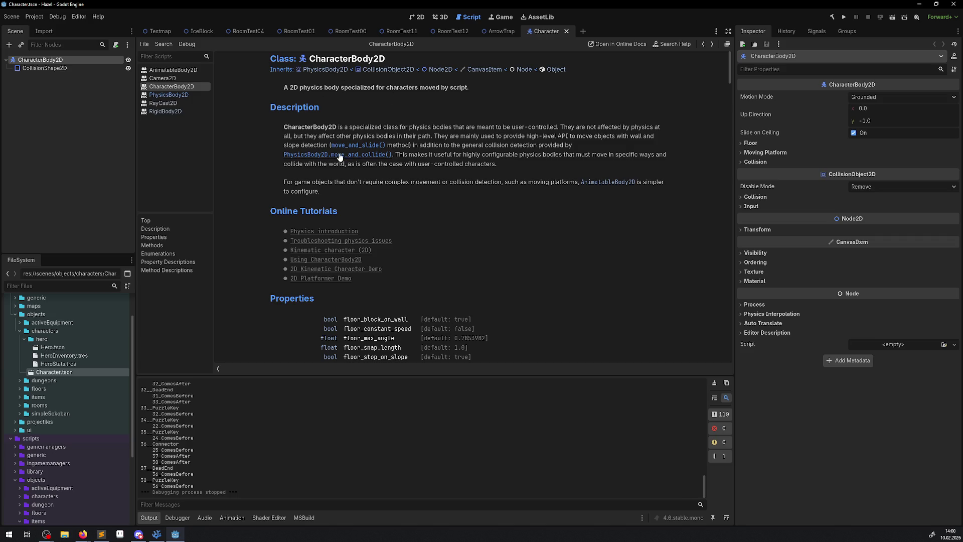
click(157, 535)
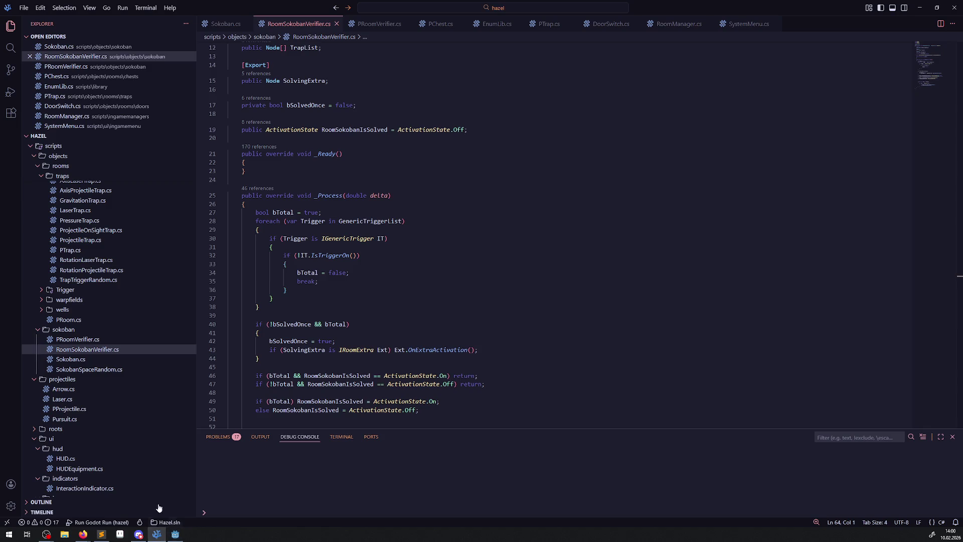
Open PCharacter.cs and go to the definition of its CharacterBody2D base class
scroll(88, 357, up, 8)
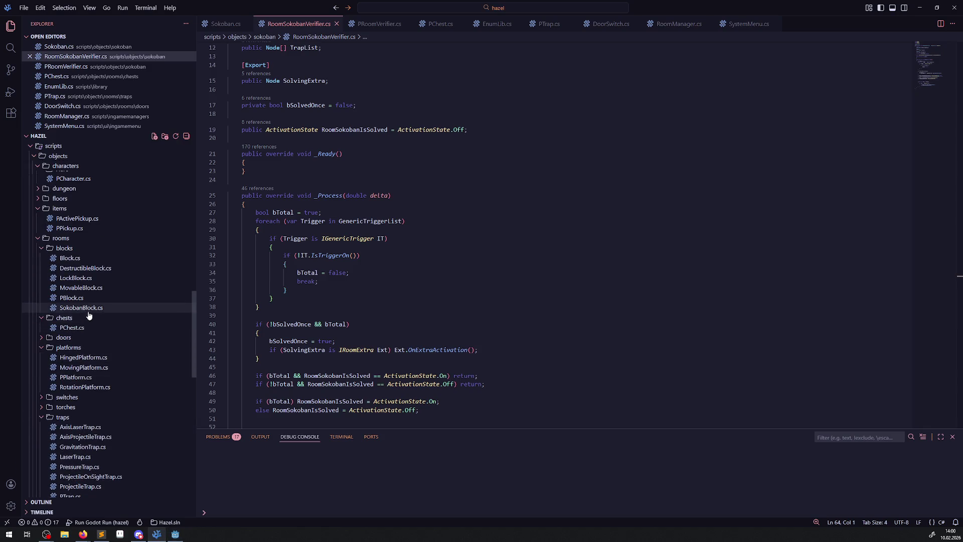
scroll(73, 296, up, 5)
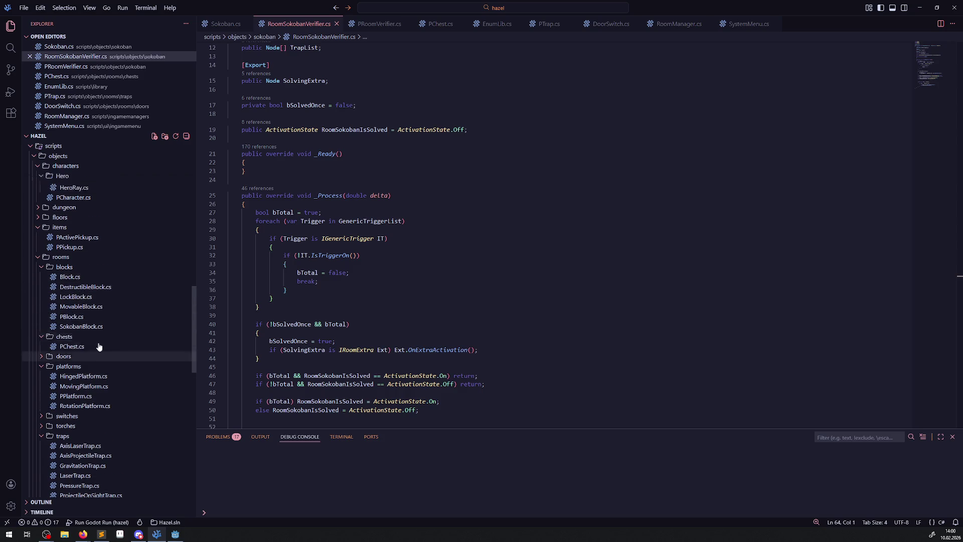
click(71, 331)
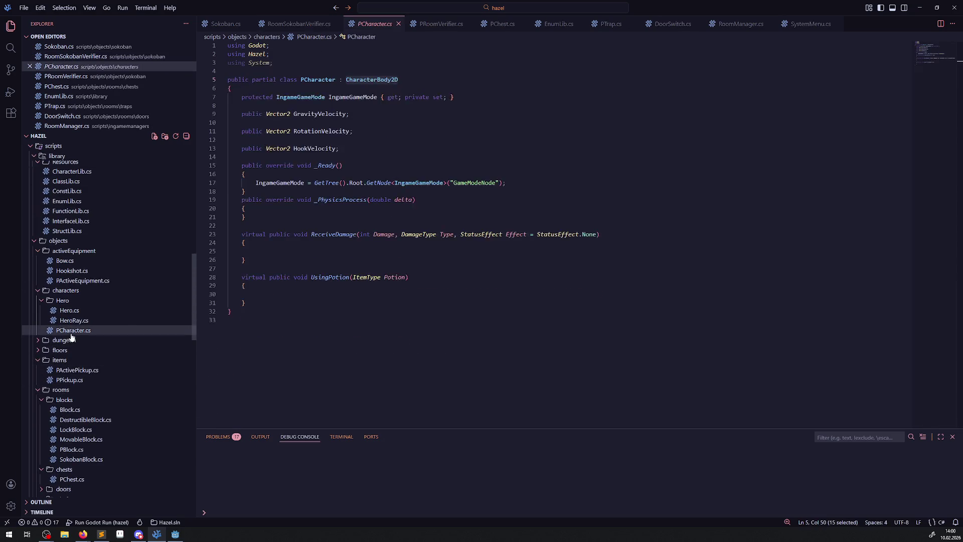
double_click(360, 88)
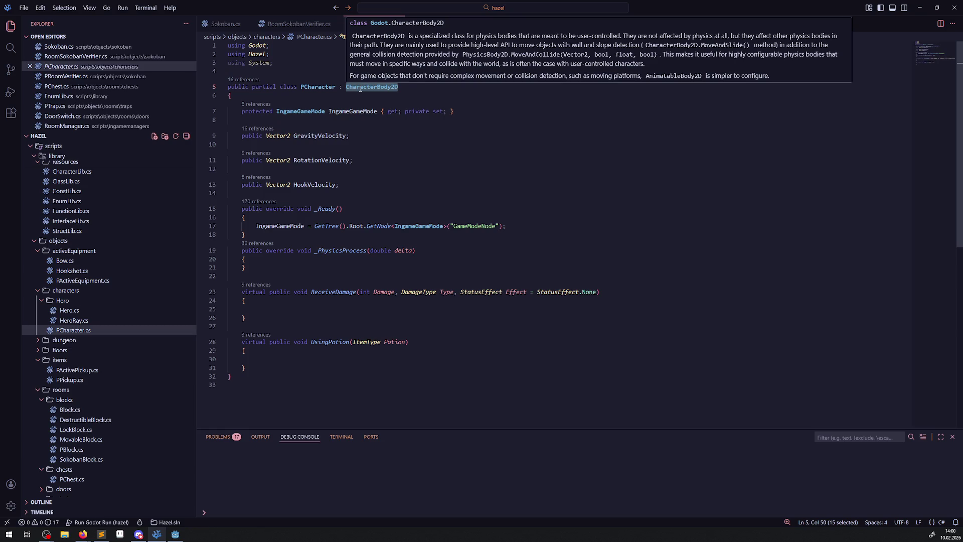
right_click(360, 88)
click(374, 291)
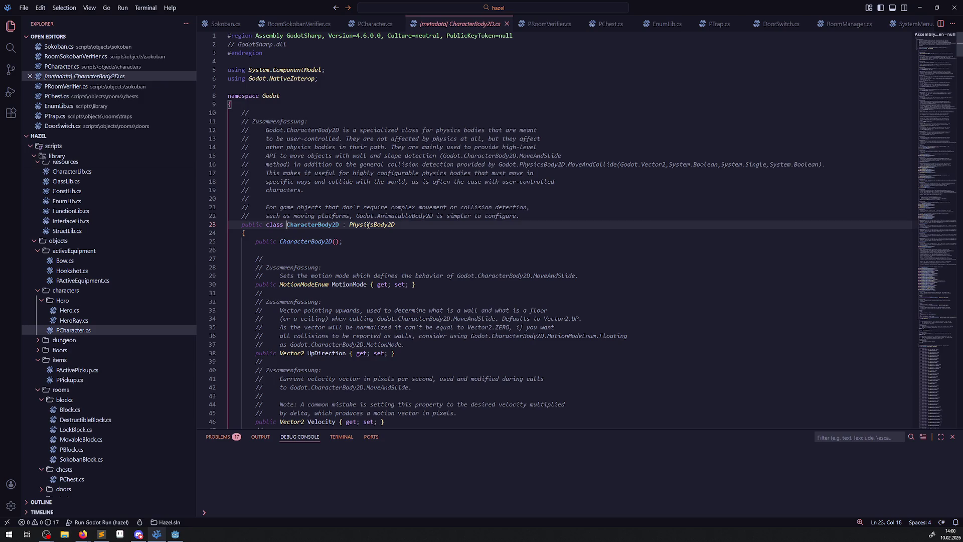
Read through the CharacterBody2D metadata summary, glancing at Firefox and coming back
double_click(307, 225)
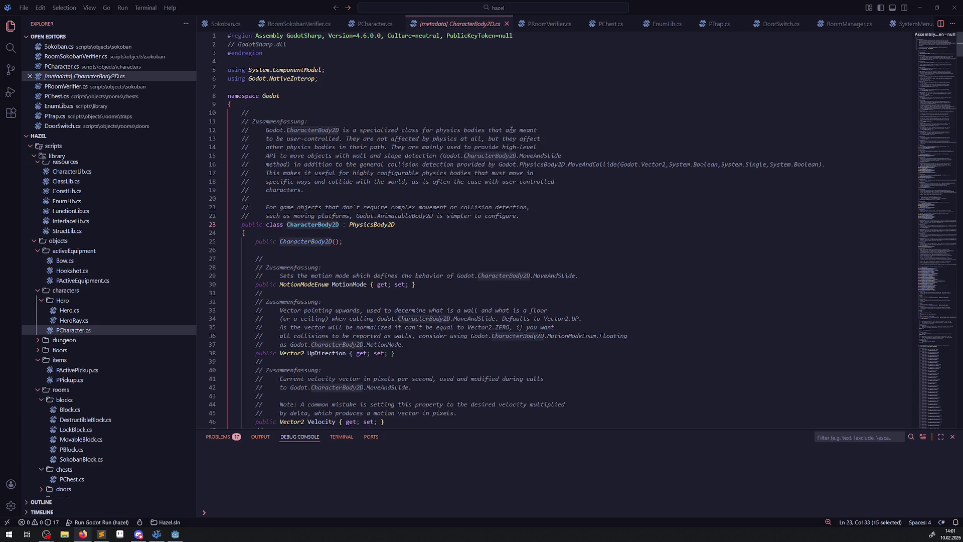
double_click(293, 139)
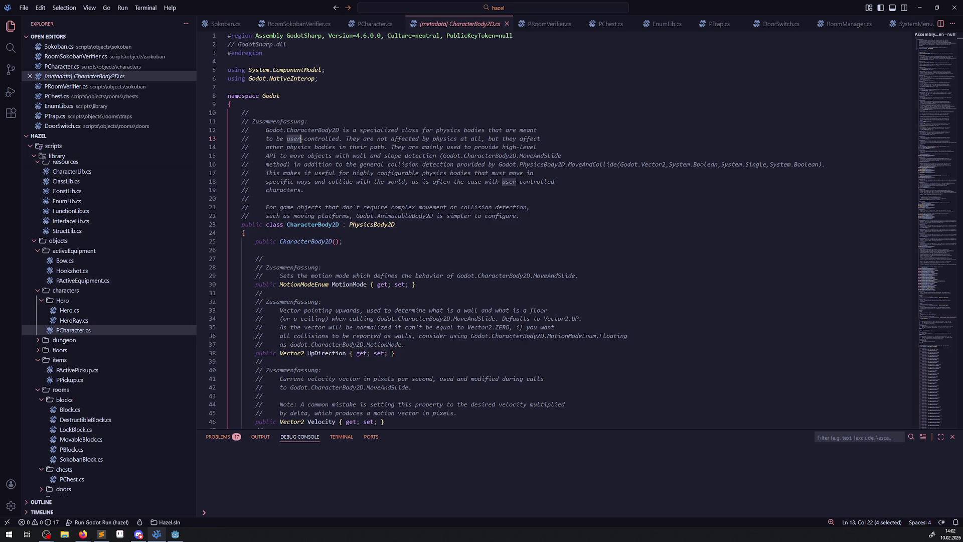
key(alt+Tab)
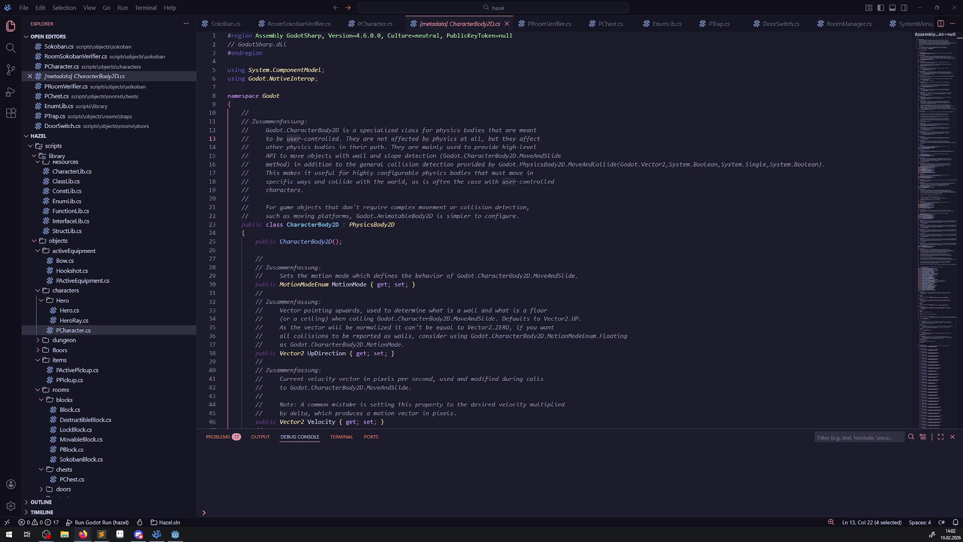
key(alt+Tab)
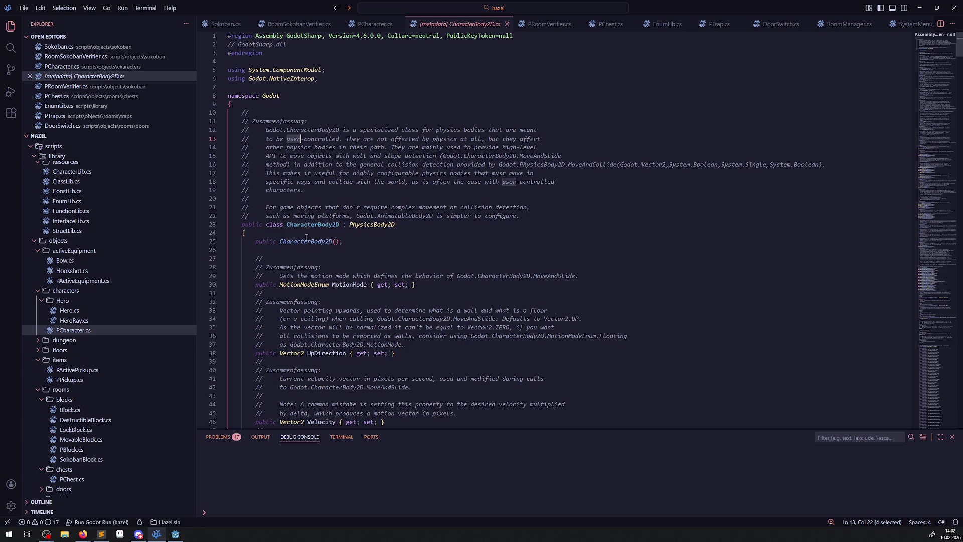
Back in Godot's 2D workspace, create an 'enemies' folder under res://scenes/objects/characters
click(175, 534)
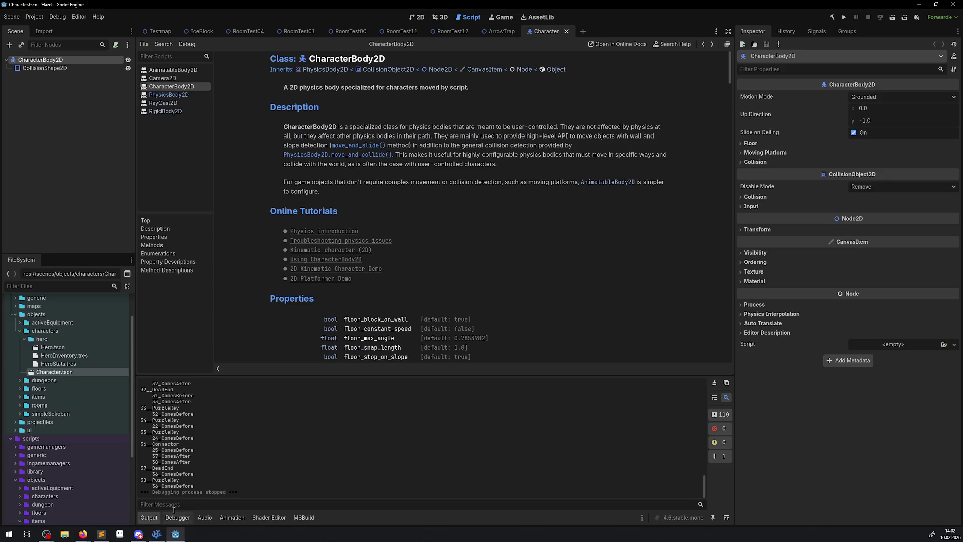
click(416, 17)
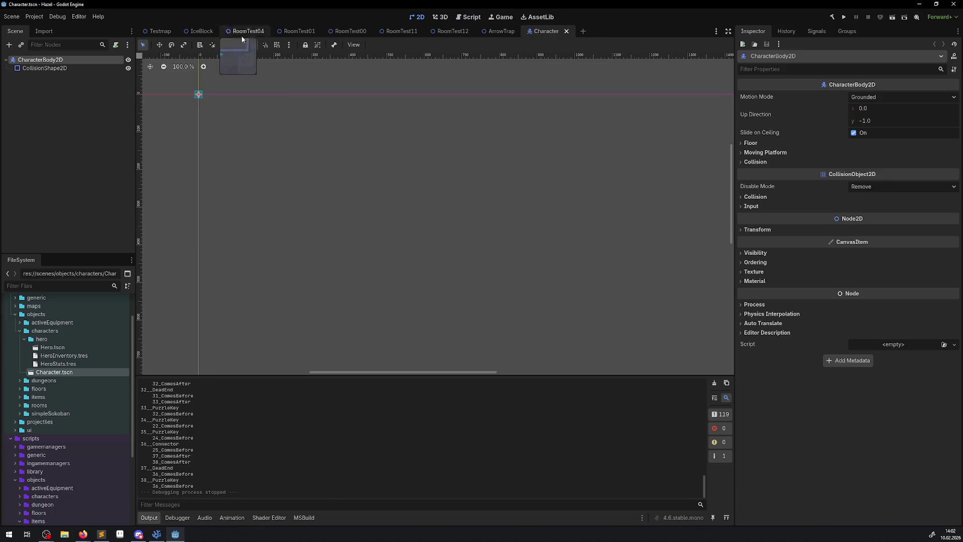
click(45, 331)
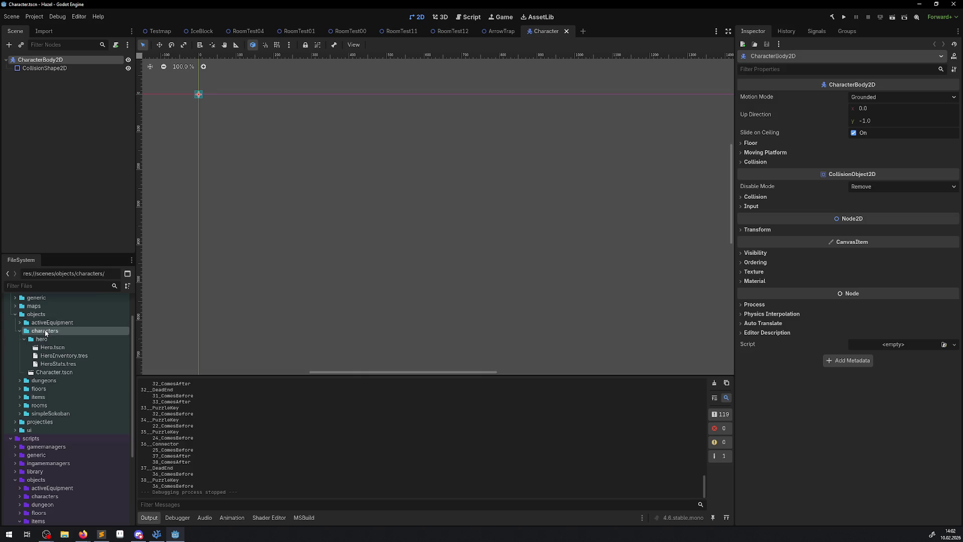
right_click(44, 331)
mouse_move(142, 341)
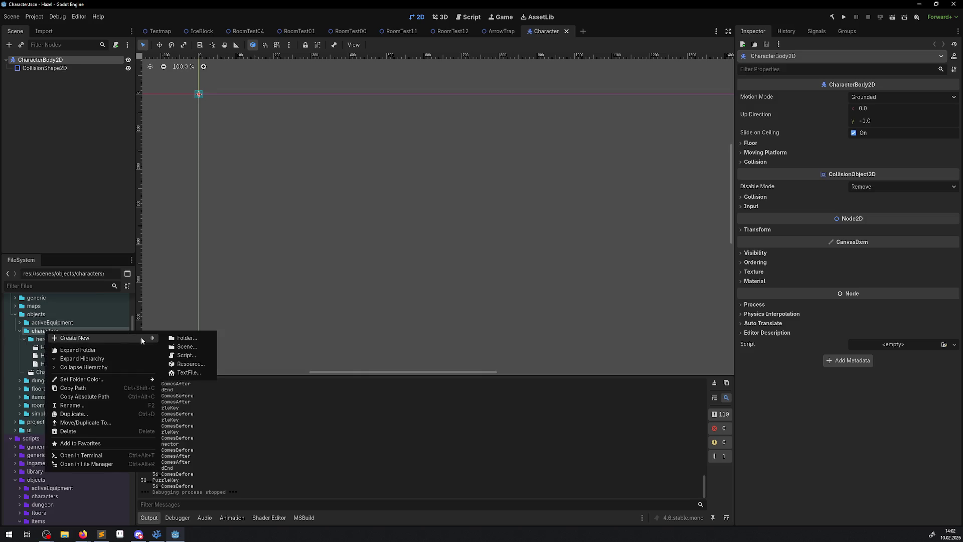
click(192, 339)
text(en)
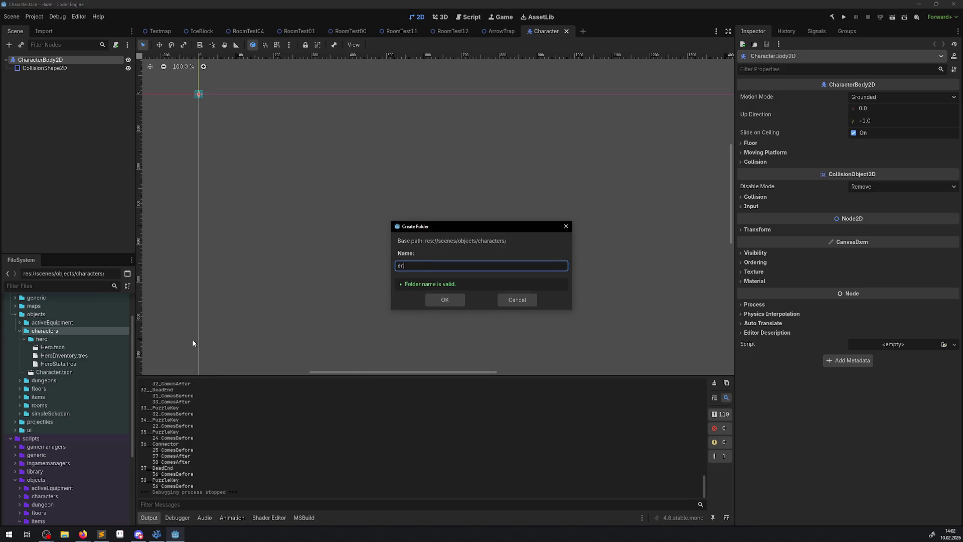
text(emies)
key(Return)
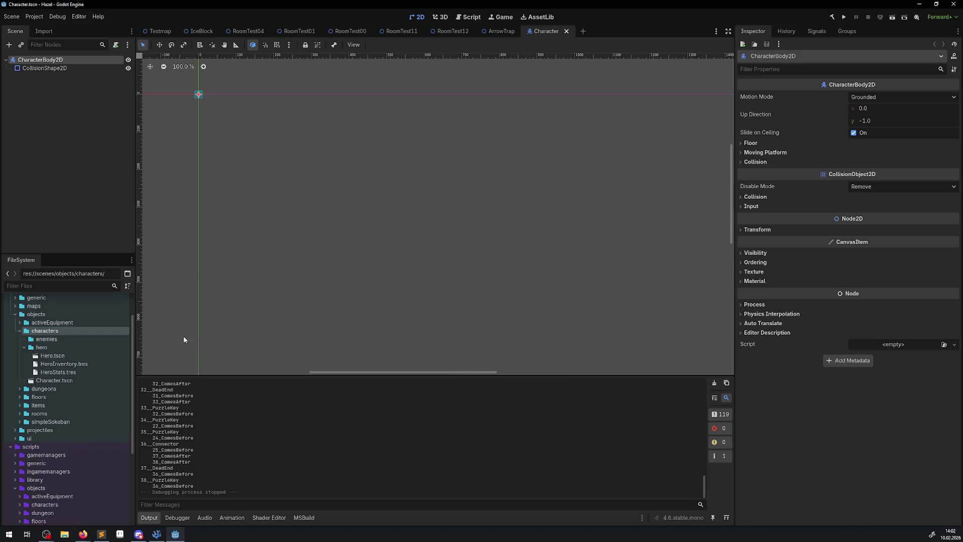
click(55, 382)
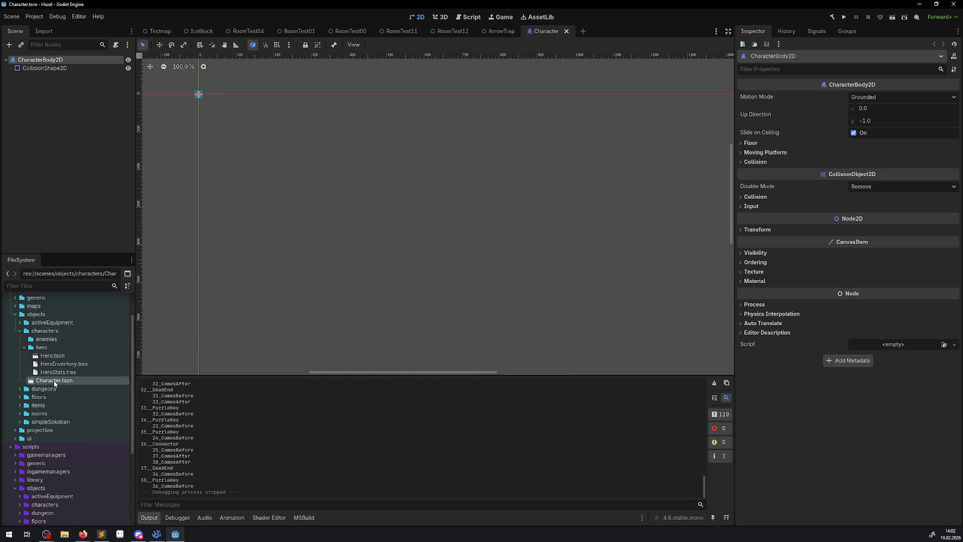
Bring up the Character.tscn scene's context menu, then dismiss it
scroll(68, 387, down, 5)
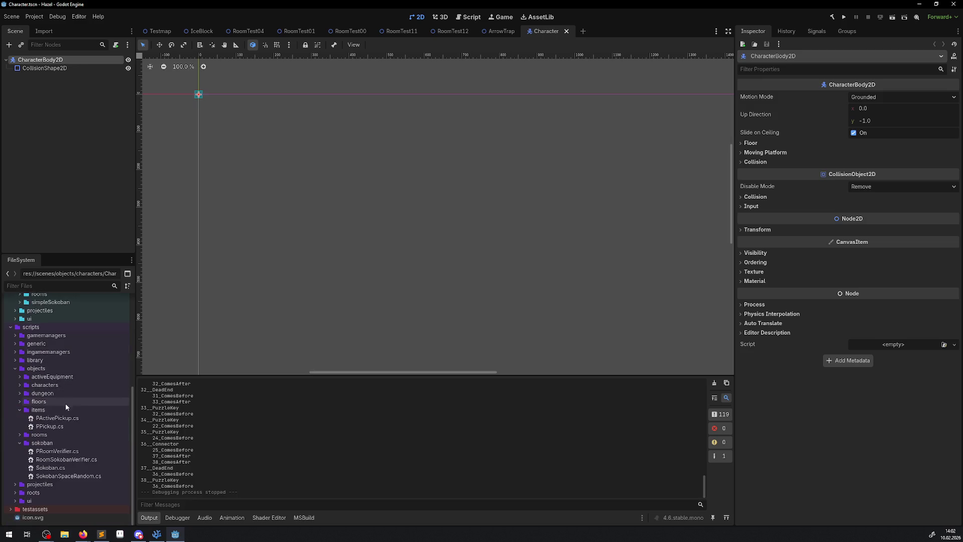
scroll(68, 435, up, 6)
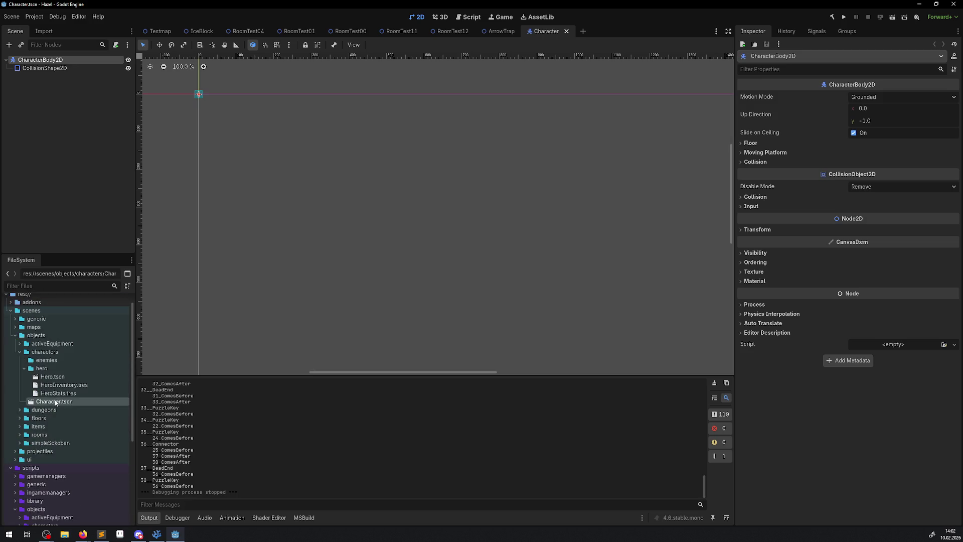
right_click(56, 401)
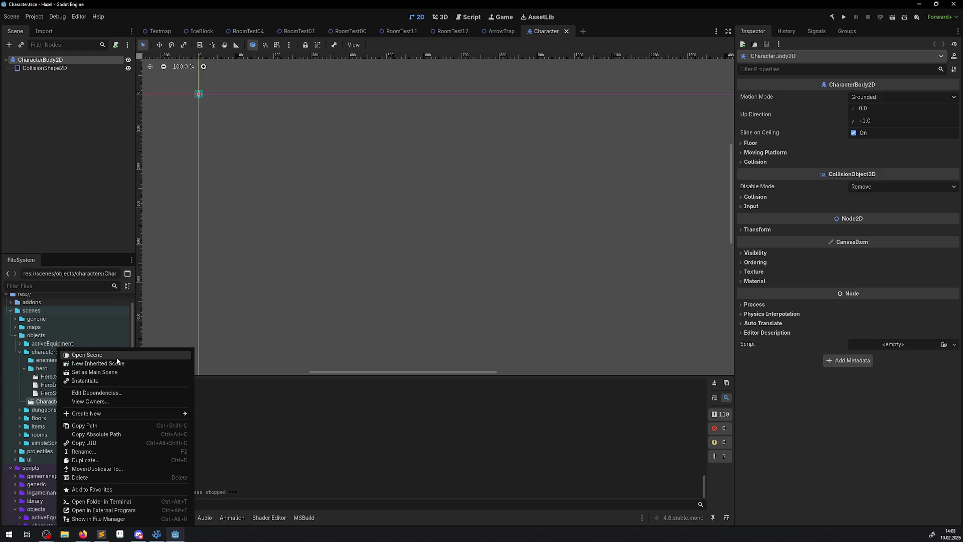
click(343, 443)
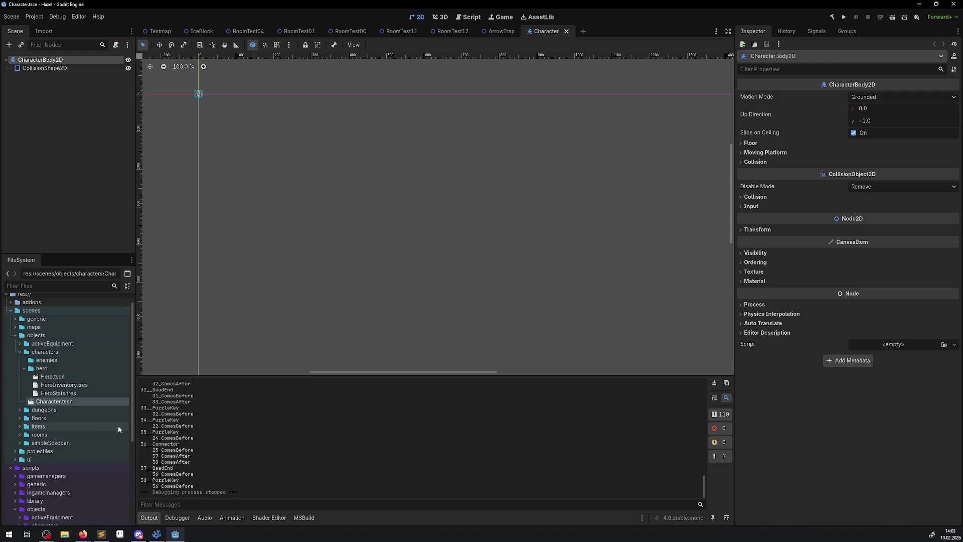
Collapse the items and sokoban script folders and open the scripts/objects/characters folder's options
scroll(118, 426, down, 5)
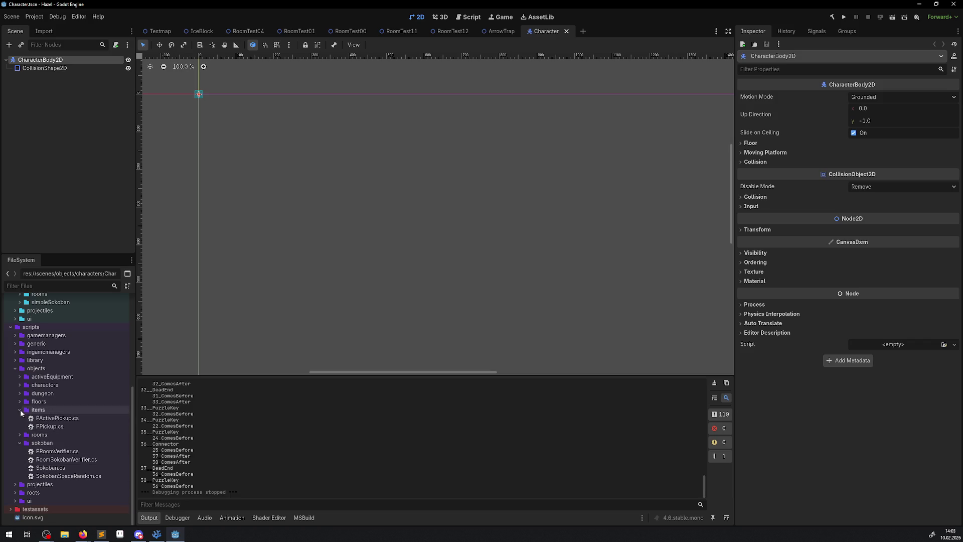
click(20, 410)
click(19, 442)
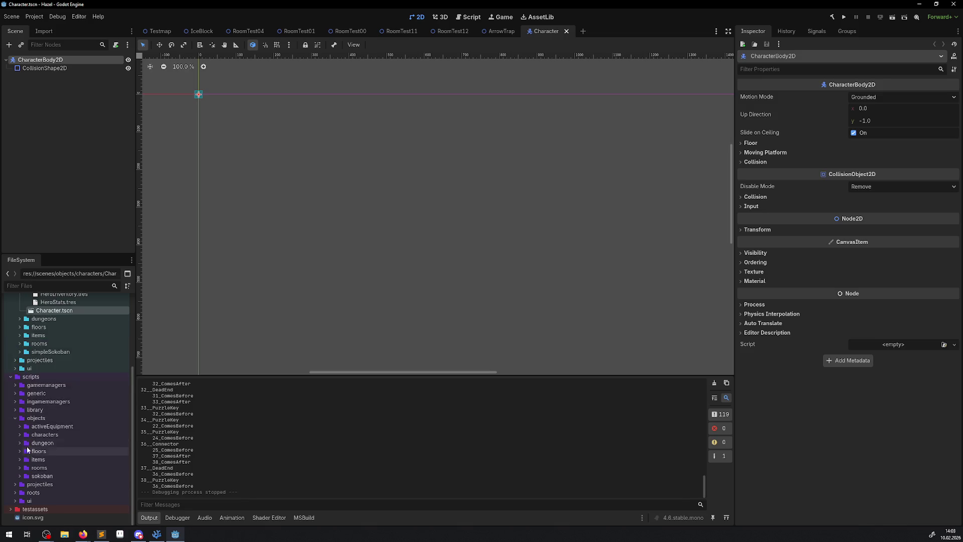
click(20, 434)
right_click(50, 435)
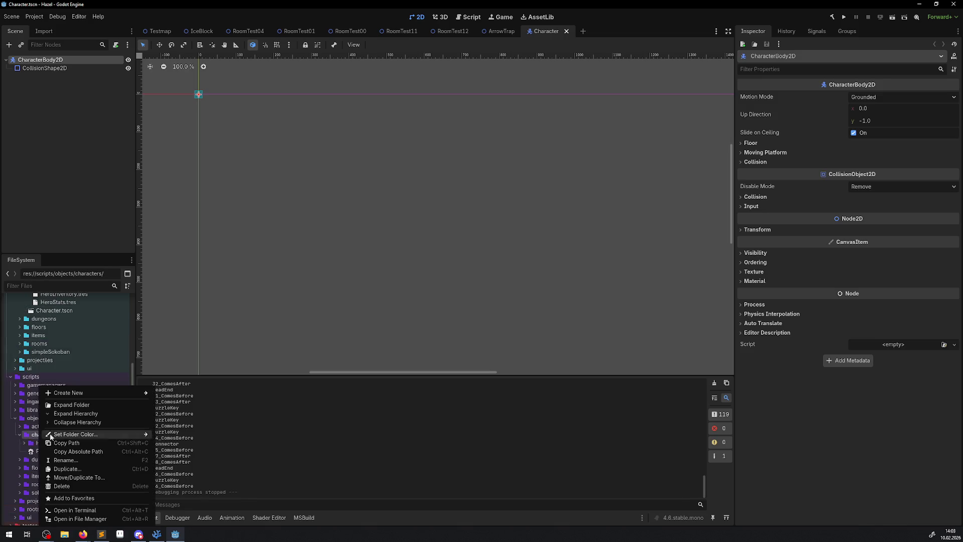
Create an 'enemies' folder under scripts/objects/characters
mouse_move(100, 393)
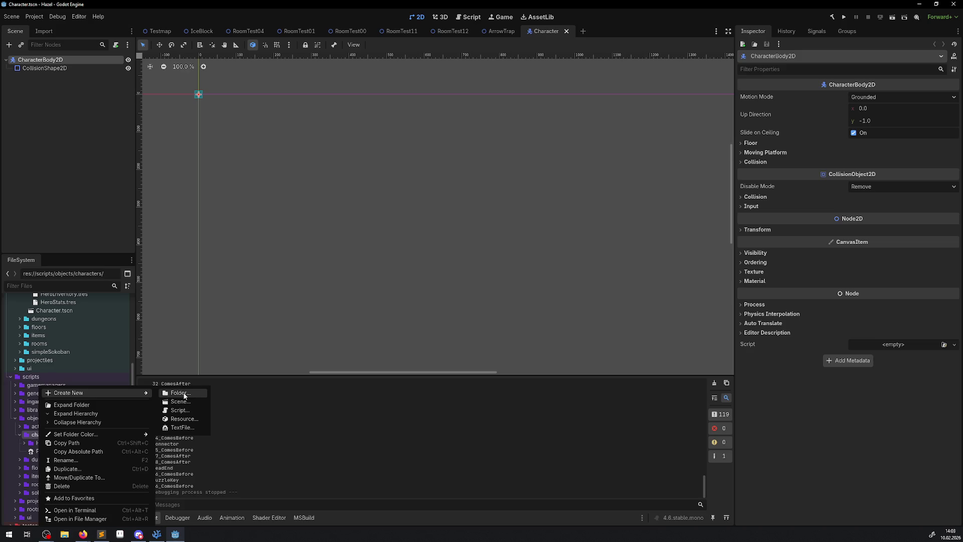
click(180, 393)
text(enemies)
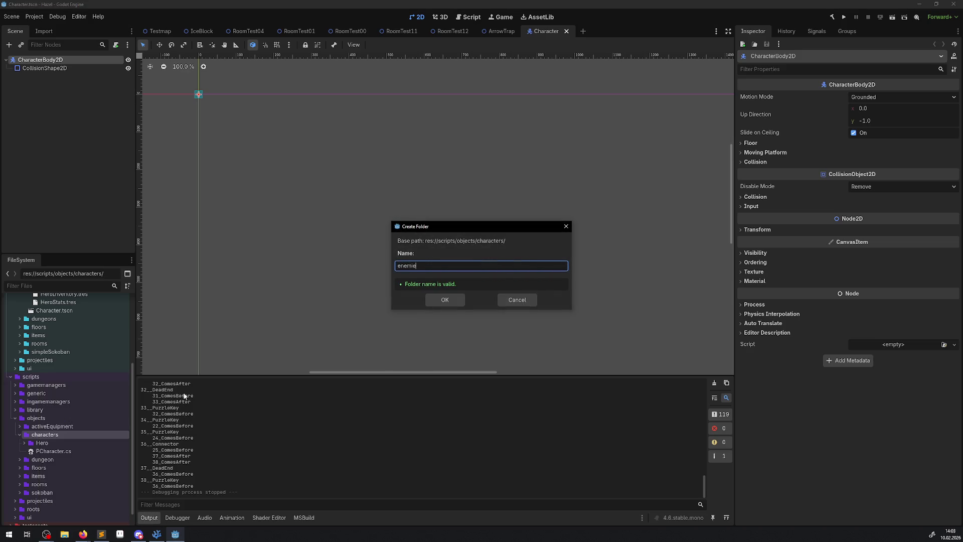
key(Return)
Begin a script in enemies, search PChar as parent, cancel, and open PCharacter.cs instead
click(46, 443)
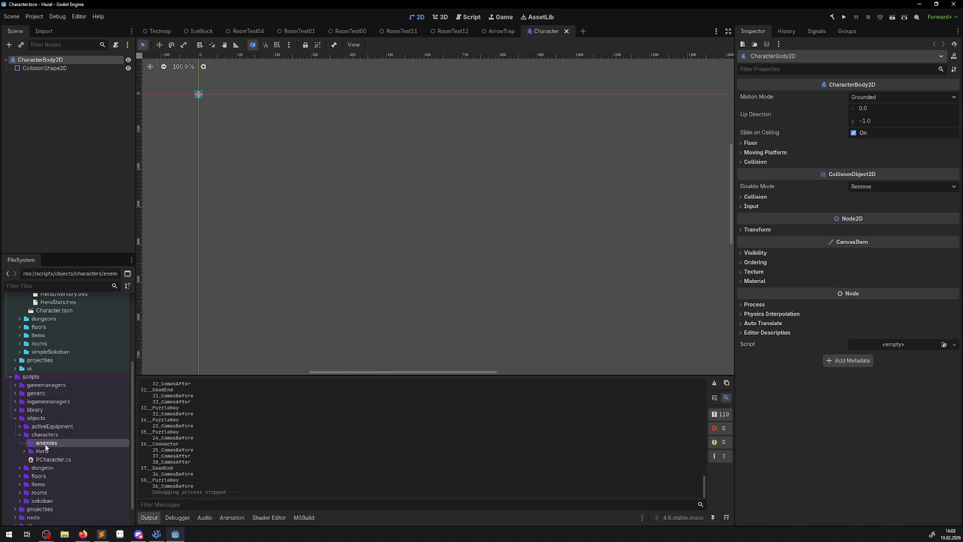
right_click(48, 444)
mouse_move(81, 396)
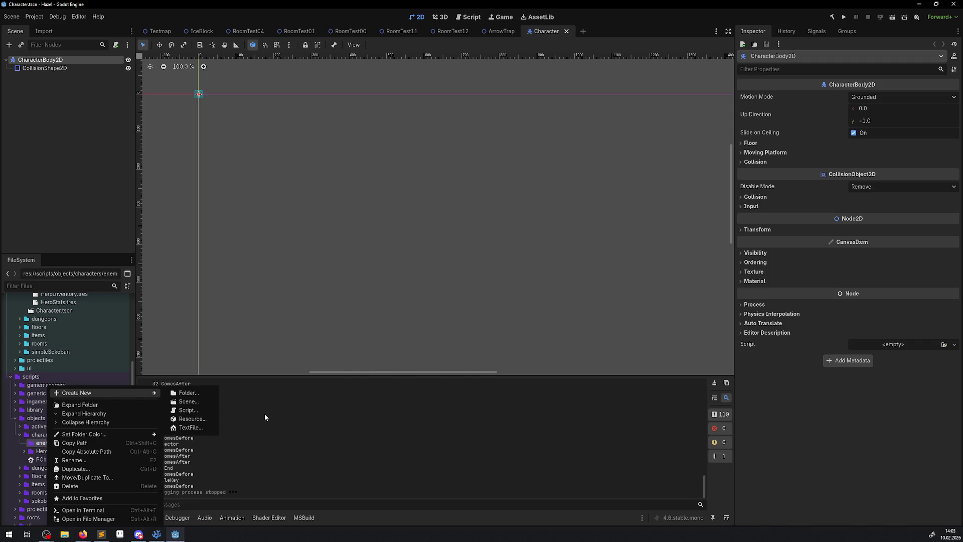
click(198, 415)
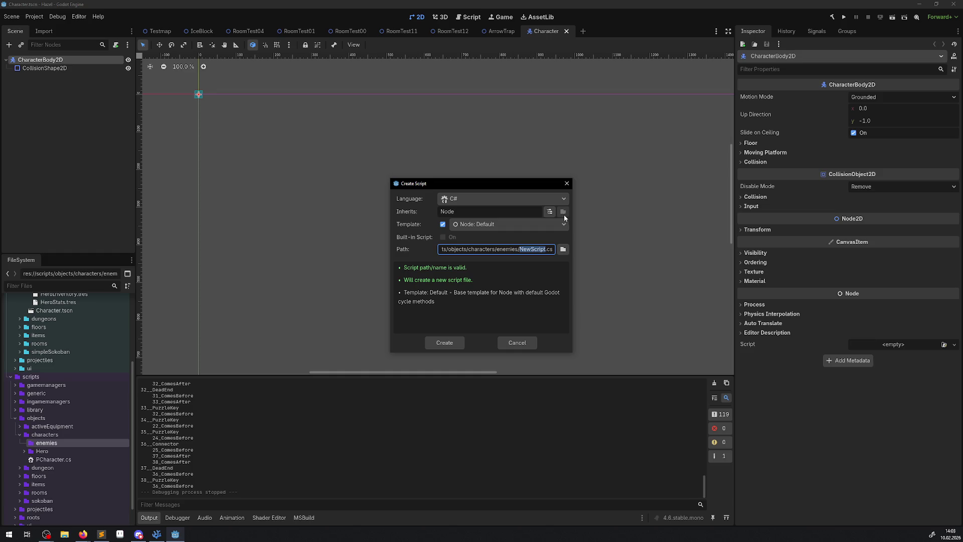
click(549, 212)
text(PC)
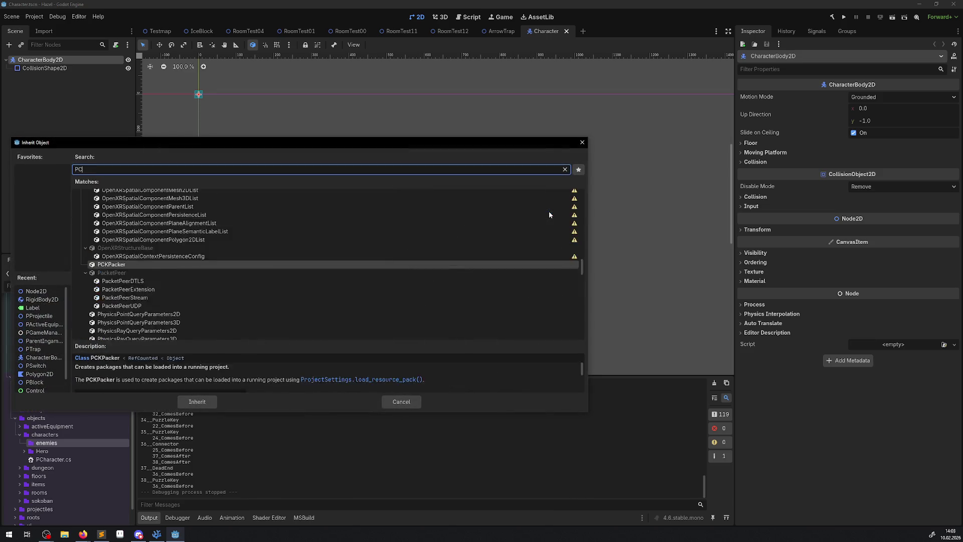
text(har)
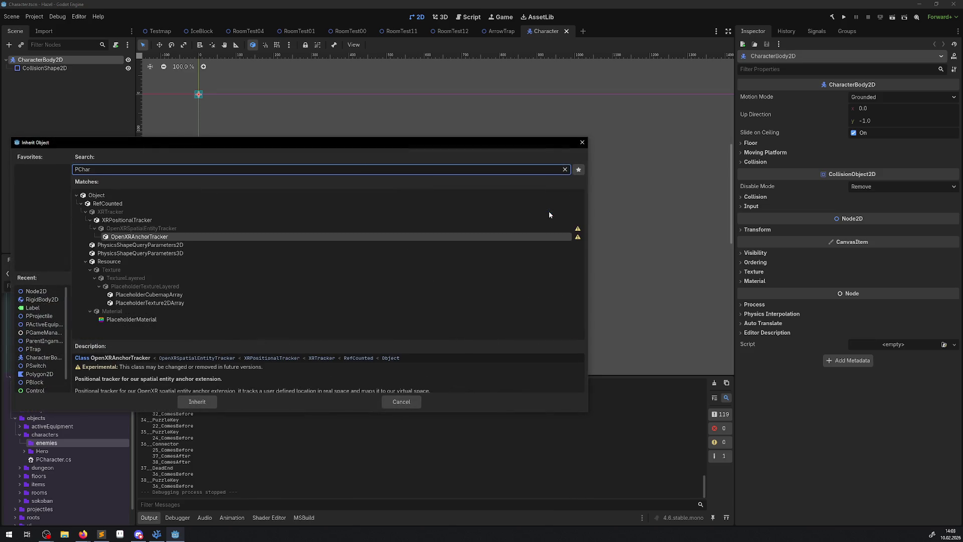
click(582, 142)
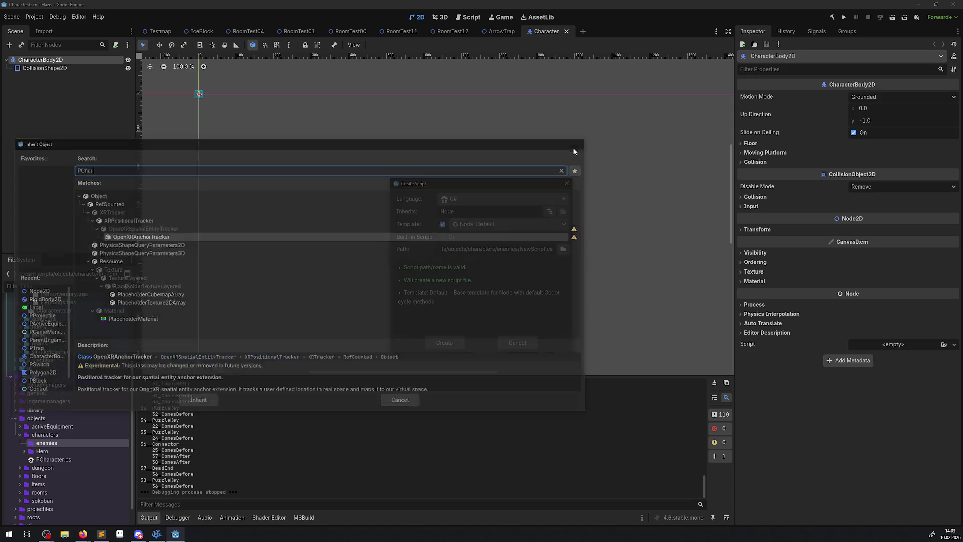
click(566, 184)
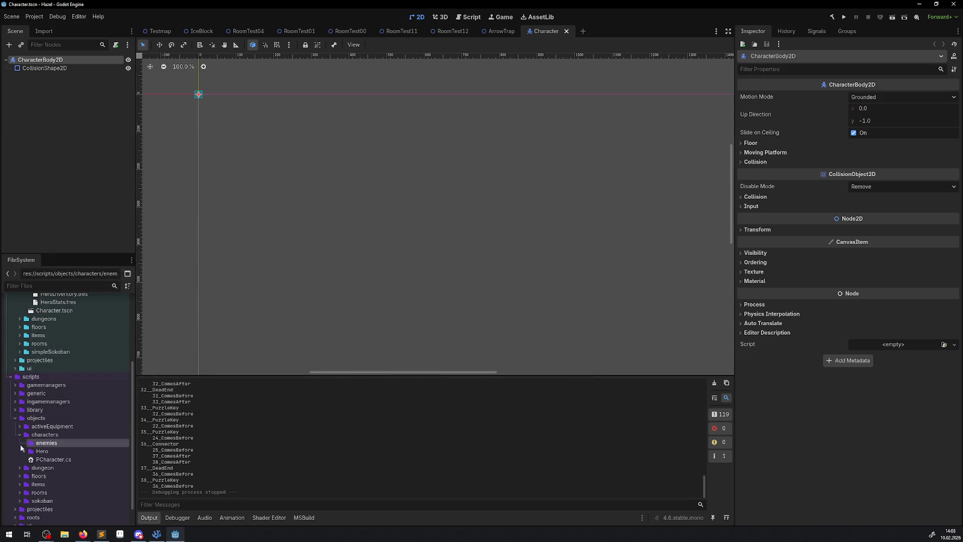
double_click(43, 460)
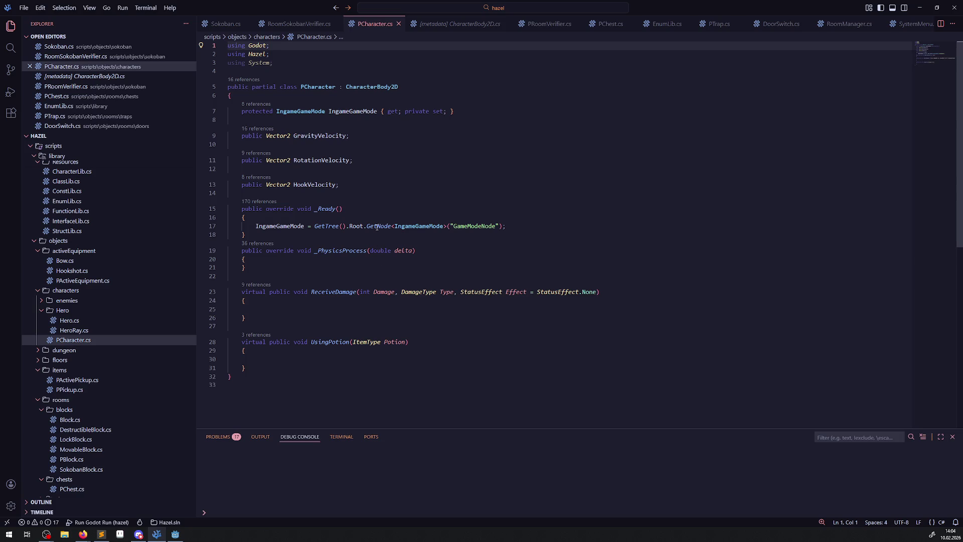
mouse_move(355, 292)
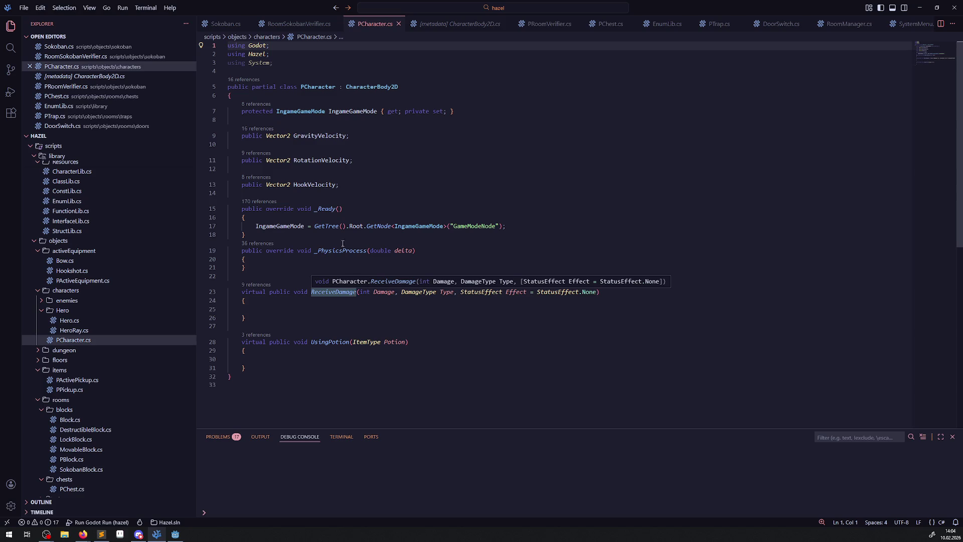
click(326, 271)
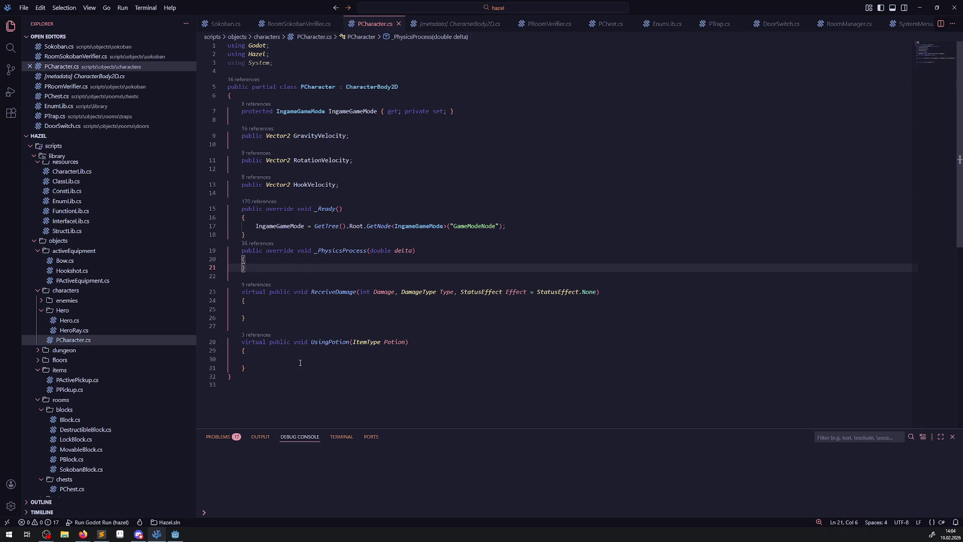
click(271, 359)
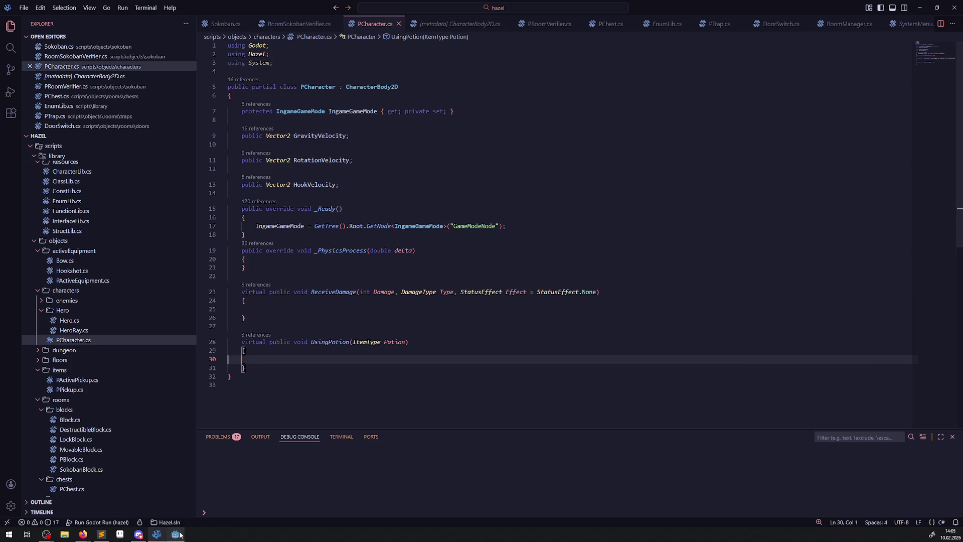
mouse_move(175, 534)
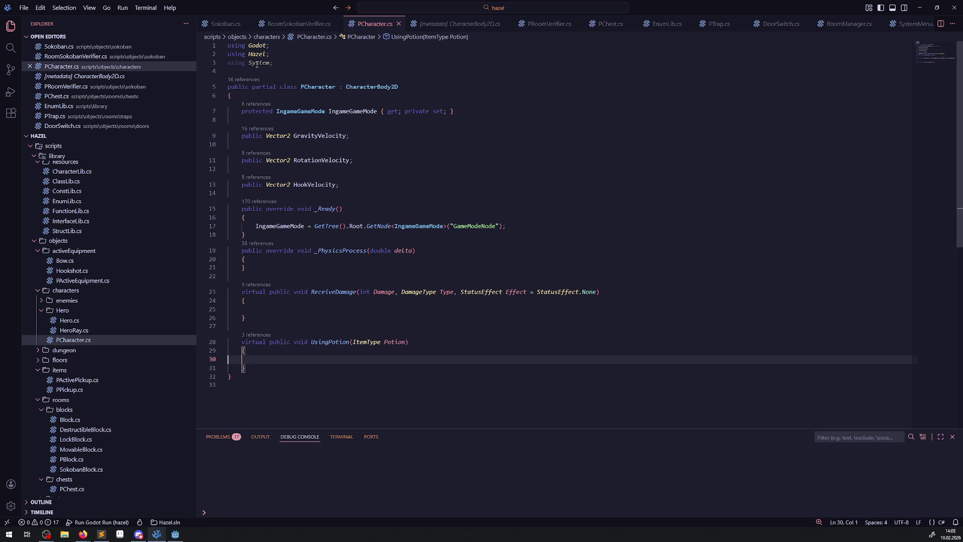
mouse_move(257, 65)
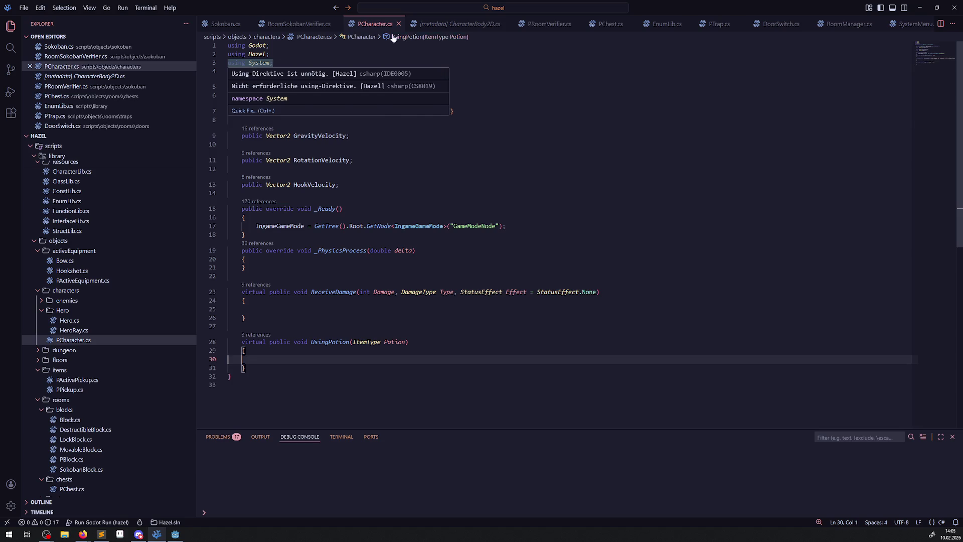
Add a [GlobalClass] attribute above the PCharacter class declaration and save PCharacter.cs
click(285, 64)
key(Return)
key(Return)
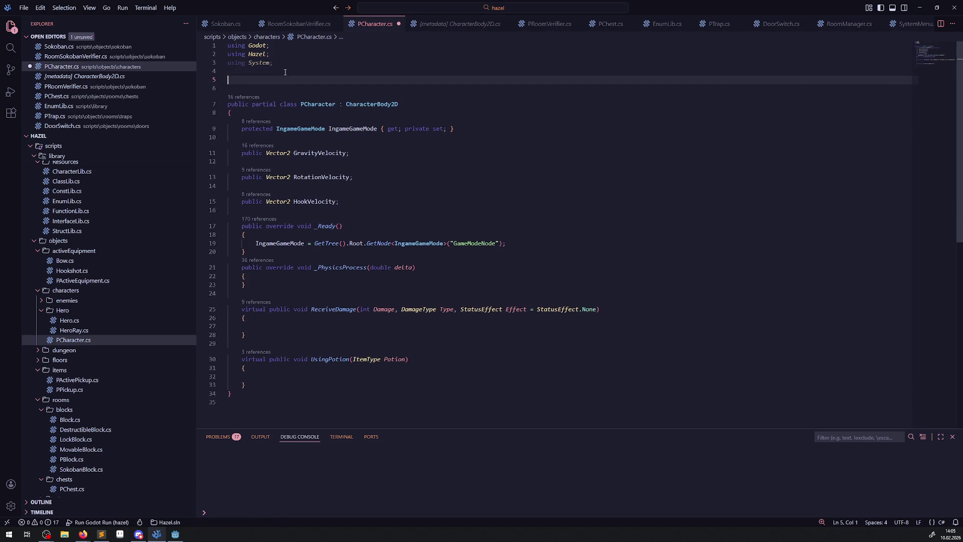
text([Glo)
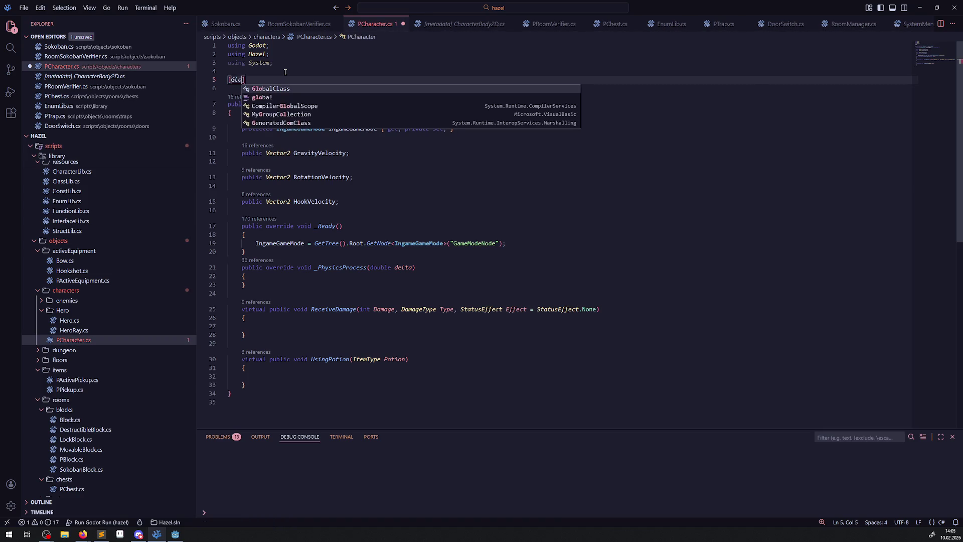
key(Return)
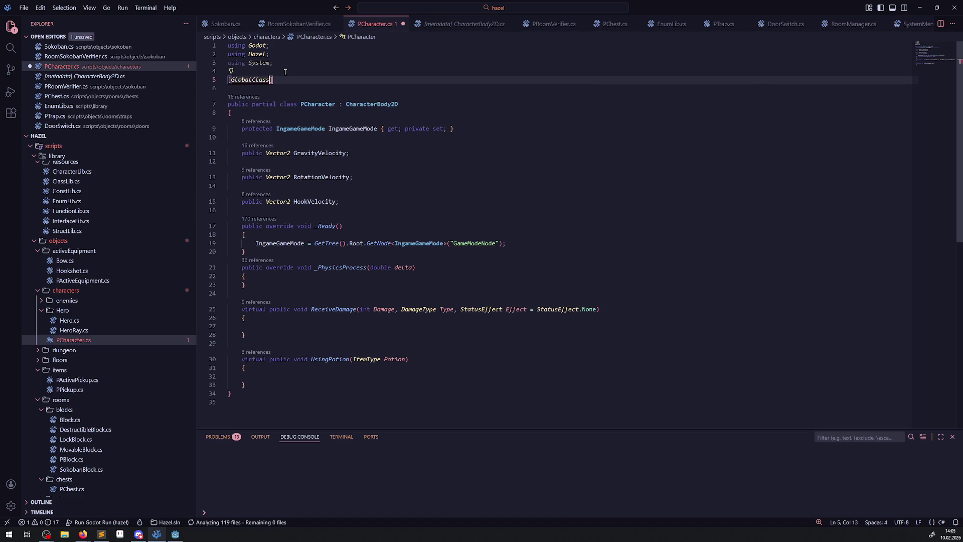
key(ctrl+s)
key(Down)
key(BackSpace)
key(ctrl+s)
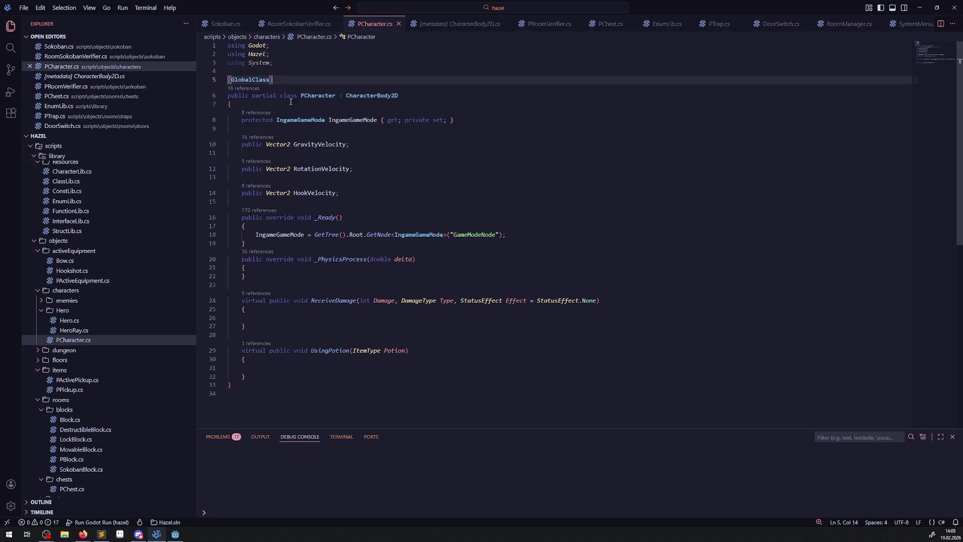
Return to Godot and rebuild the C# project with Alt+B
click(175, 534)
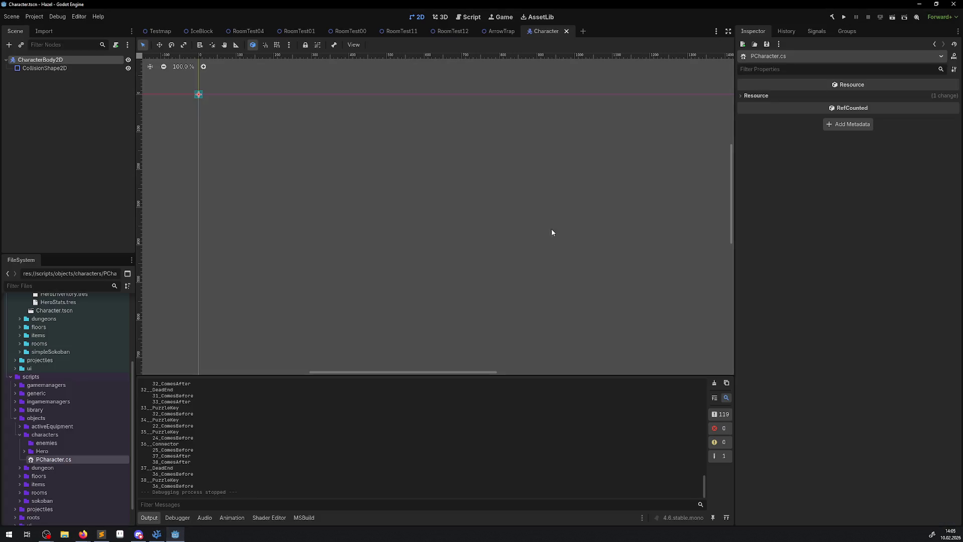
key(alt+b)
click(157, 534)
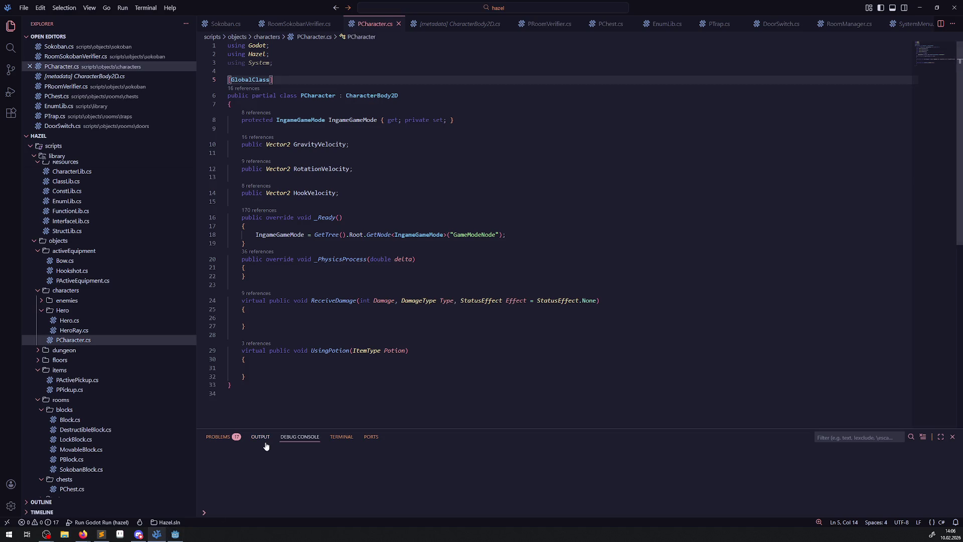
click(175, 534)
scroll(76, 432, up, 3)
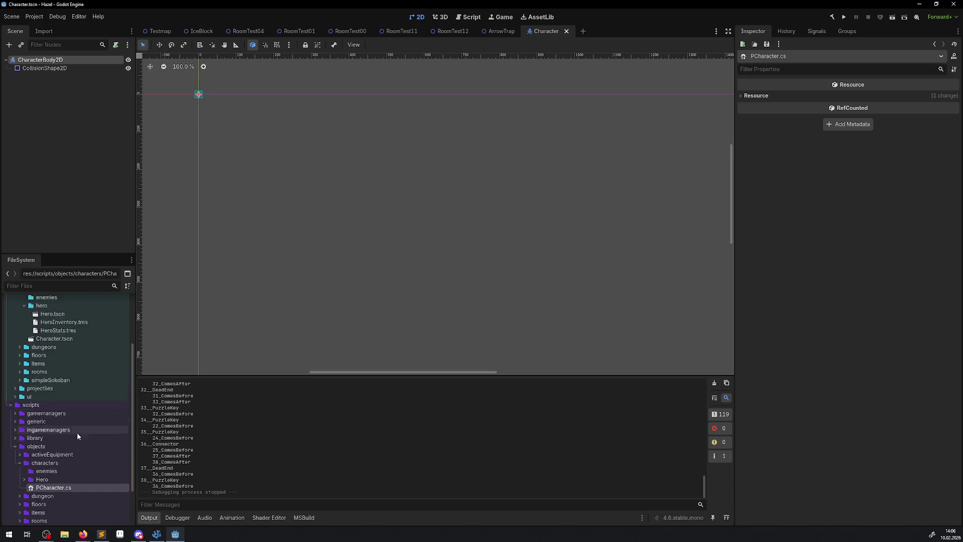
scroll(52, 467, down, 3)
right_click(53, 440)
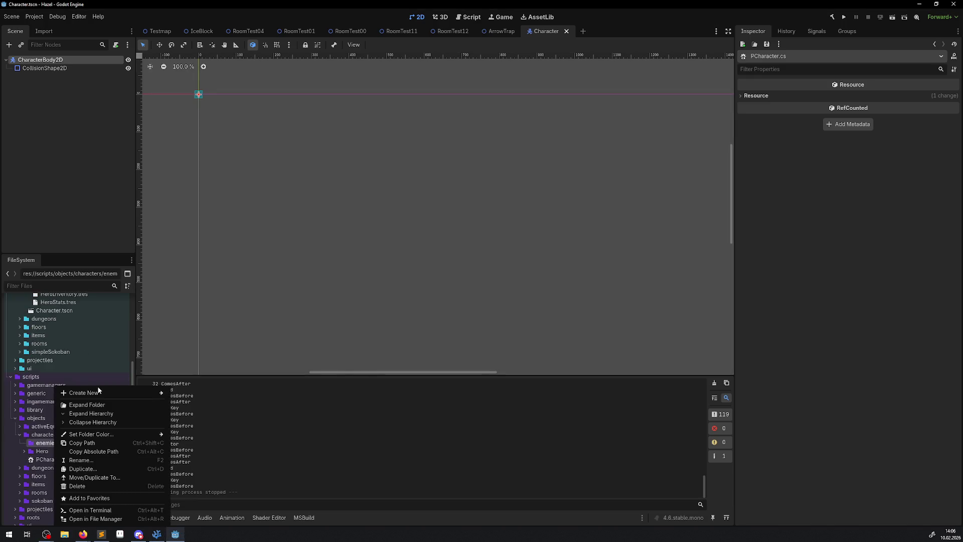
mouse_move(94, 396)
click(213, 410)
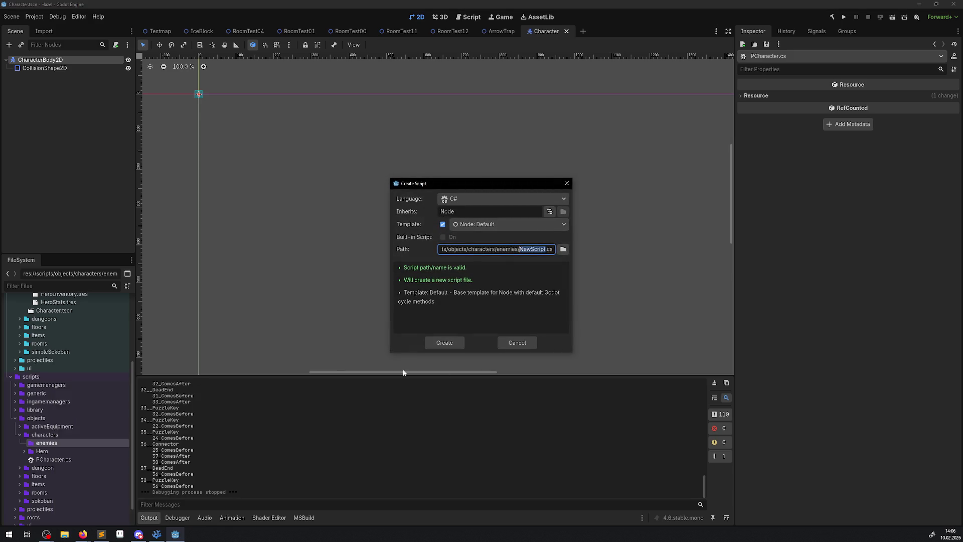
text(PBAse)
key(BackSpace)
key(BackSpace)
key(BackSpace)
text(aseEnemy)
click(551, 211)
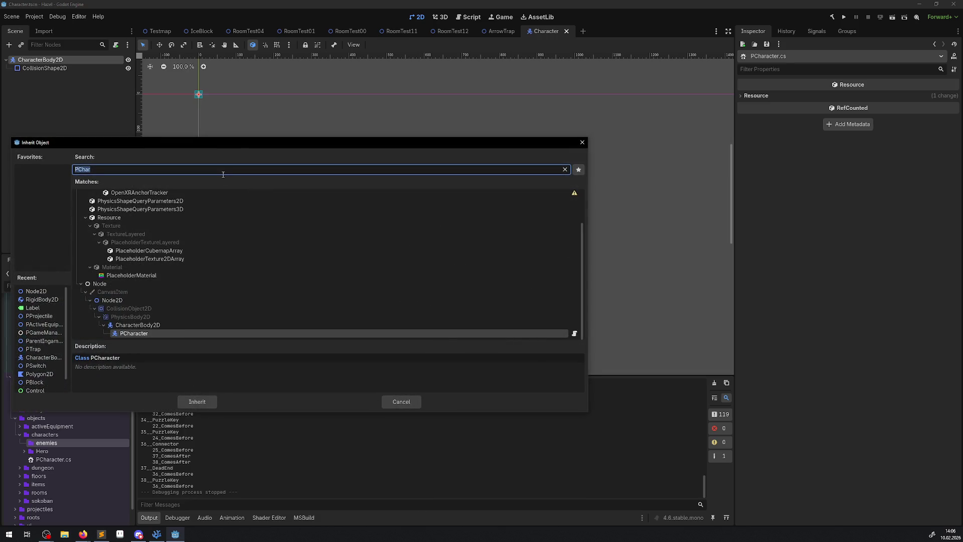
text(PCha)
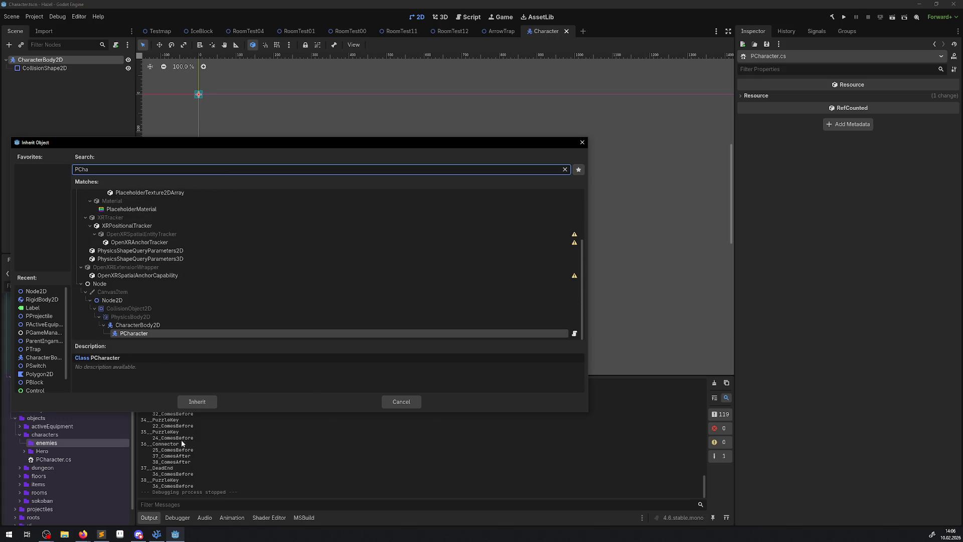
click(197, 401)
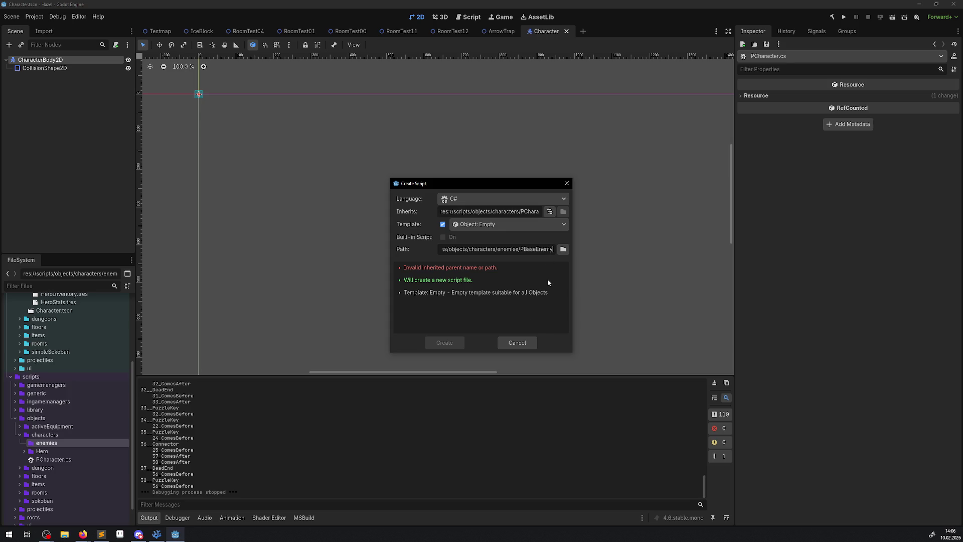
text(.cs)
click(550, 211)
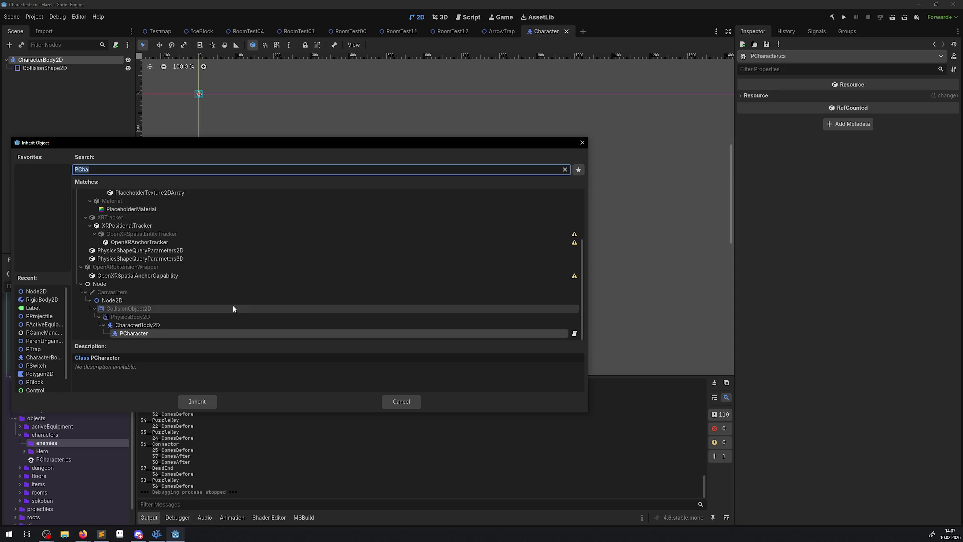
click(128, 334)
double_click(128, 334)
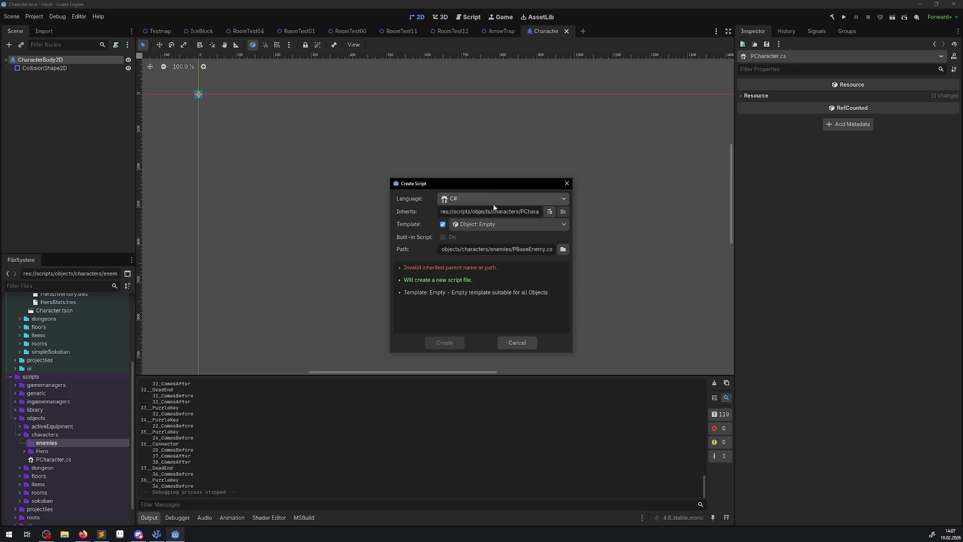
double_click(529, 250)
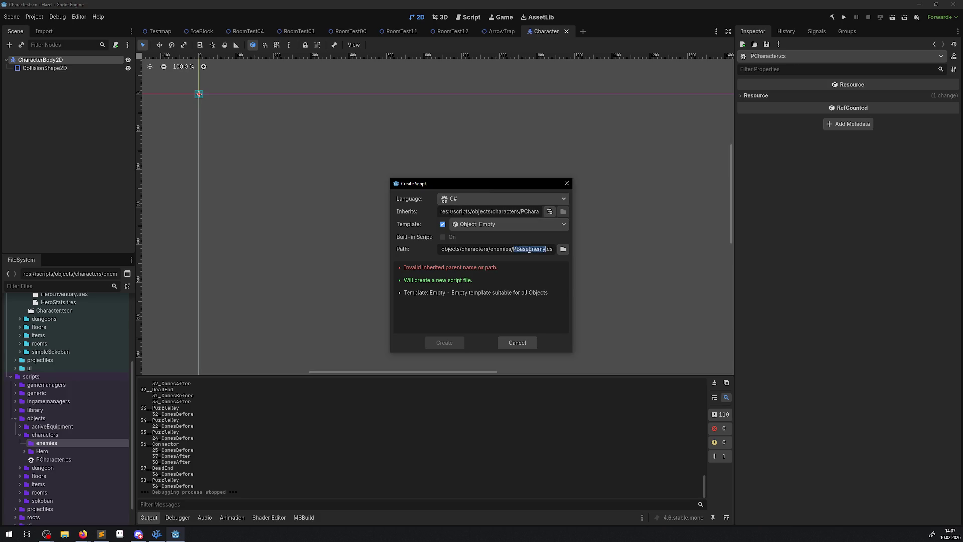
text(d)
click(568, 183)
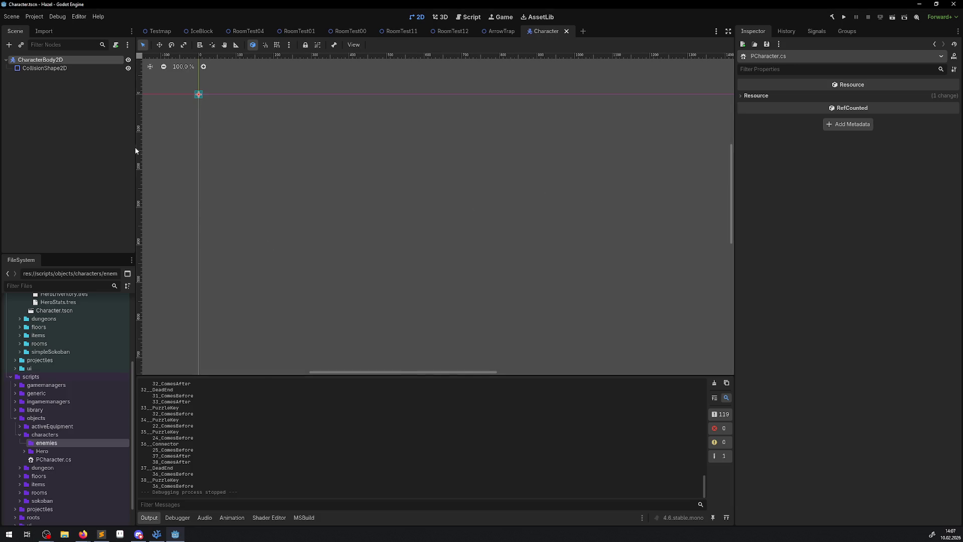
right_click(45, 443)
mouse_move(74, 395)
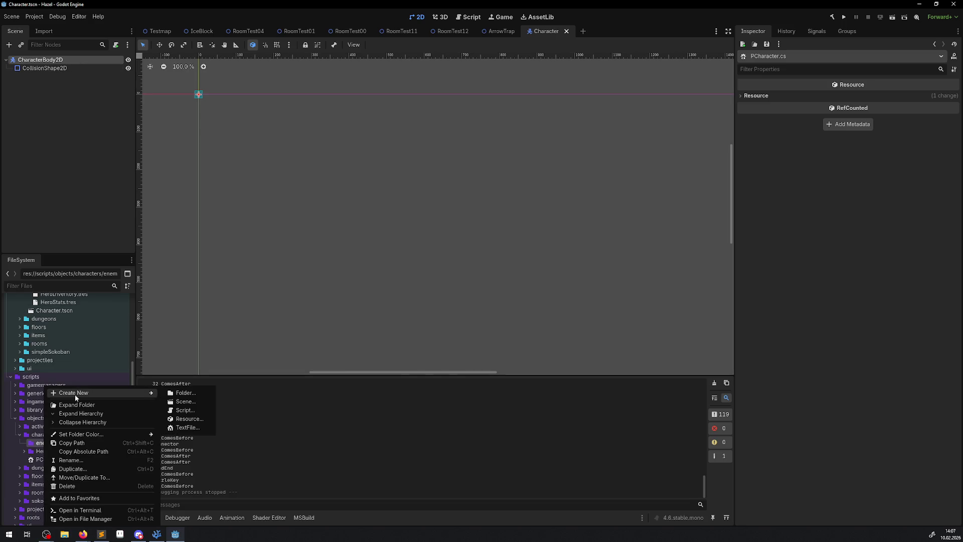
click(178, 410)
click(555, 219)
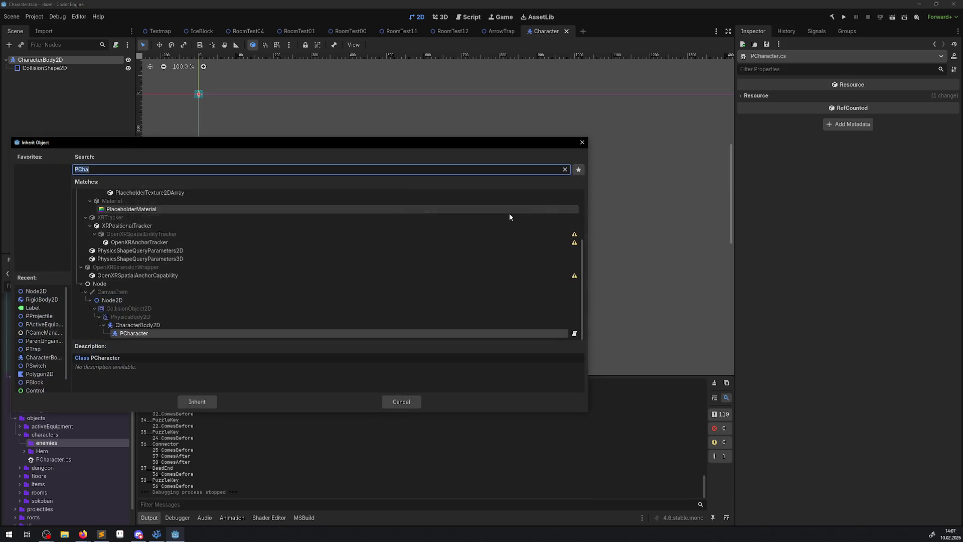
click(193, 400)
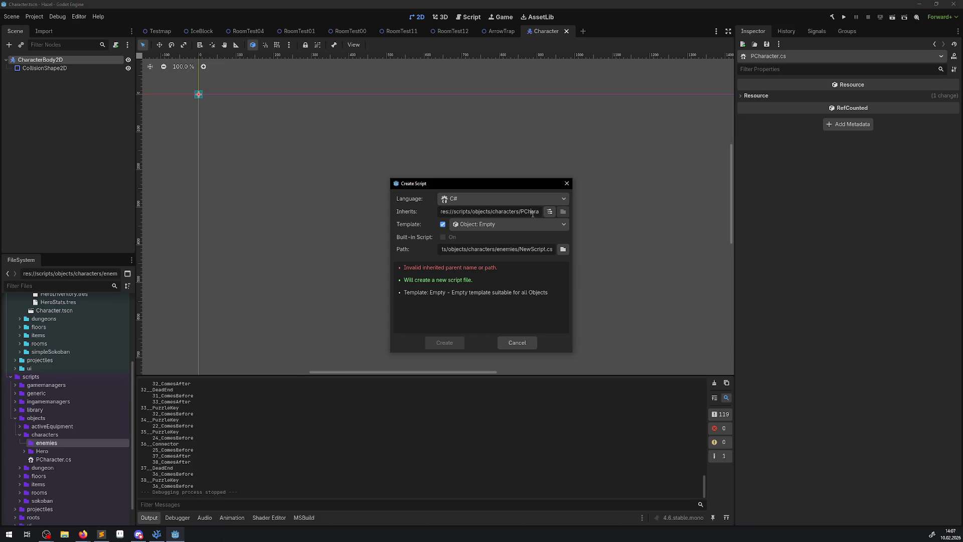
click(567, 184)
click(833, 17)
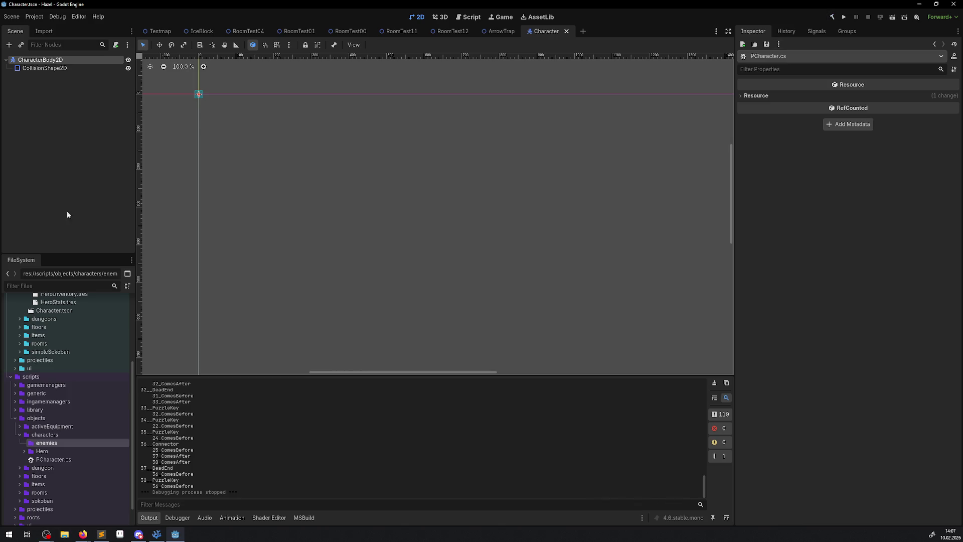
right_click(52, 443)
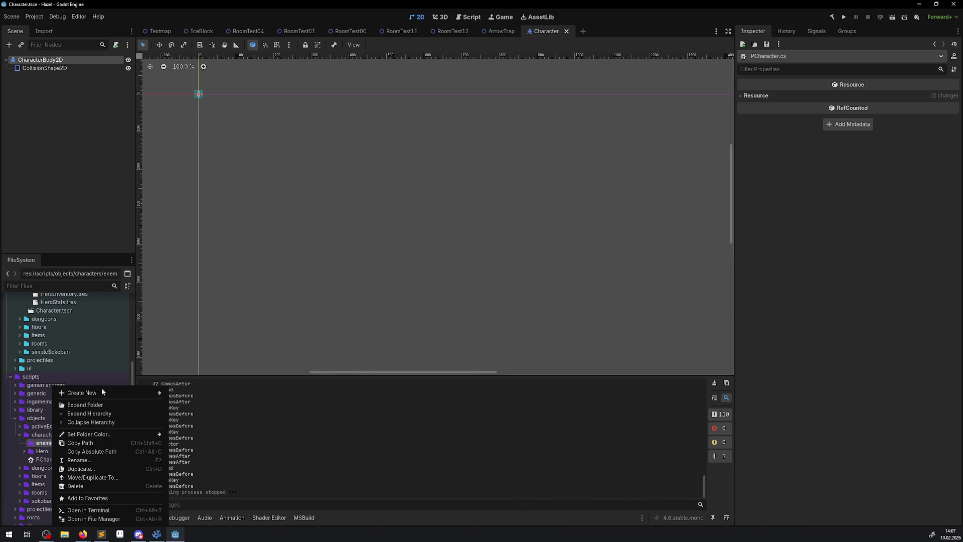
mouse_move(126, 394)
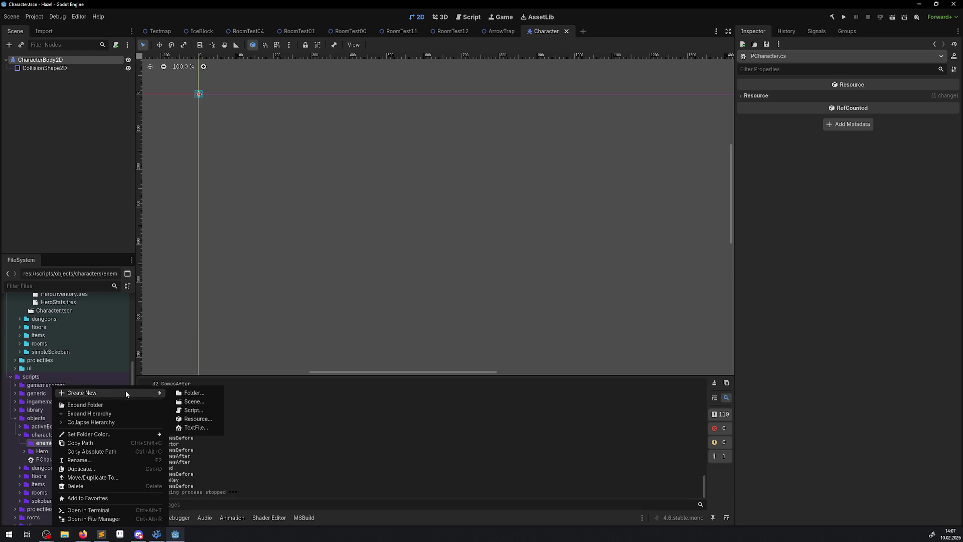
click(208, 411)
click(551, 214)
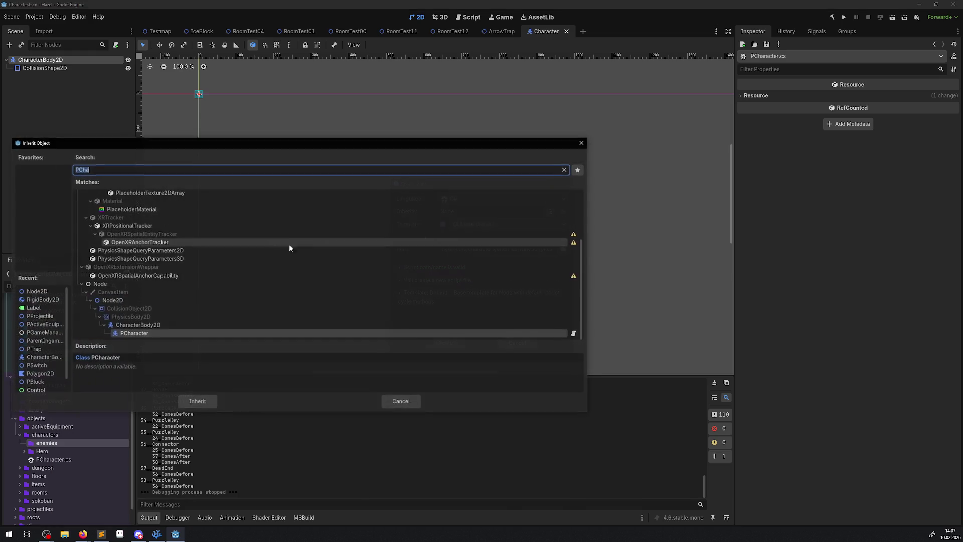
click(197, 401)
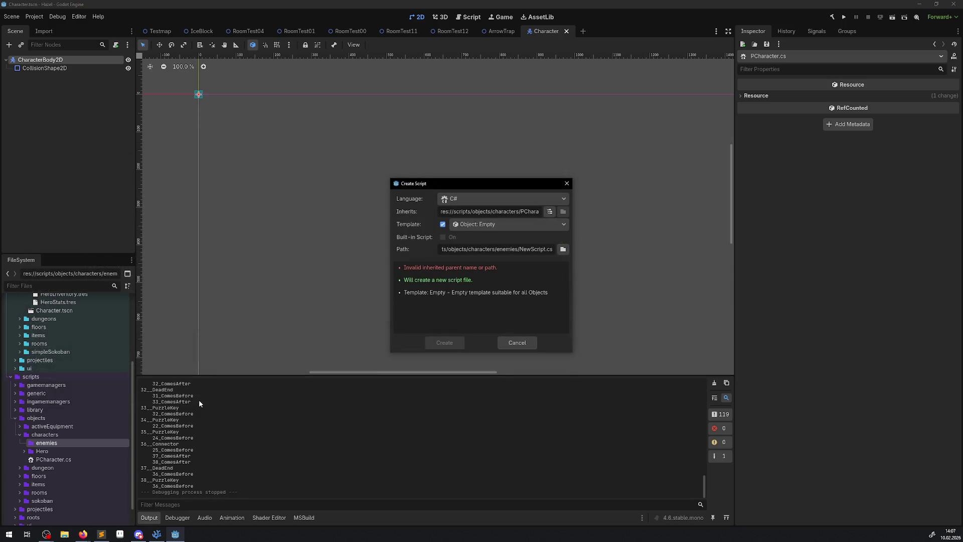
click(156, 535)
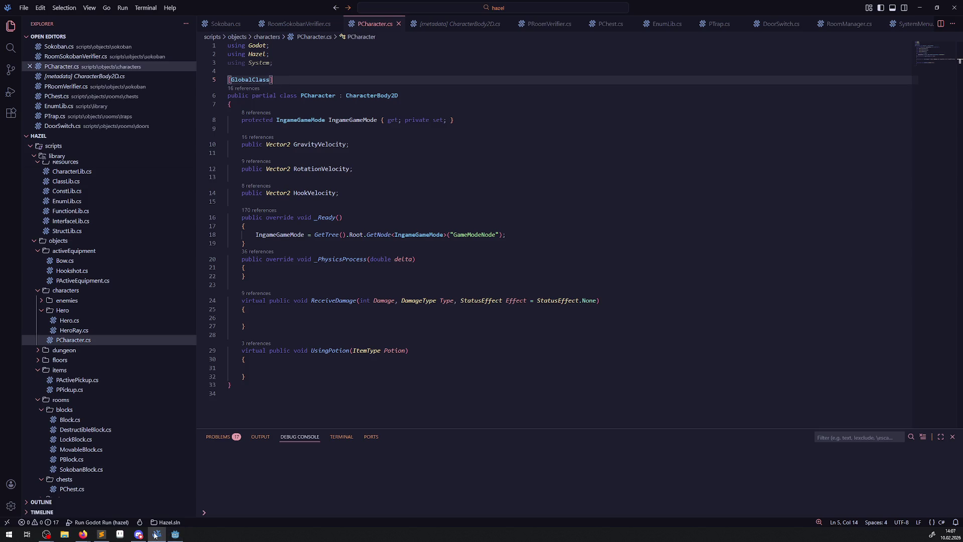
click(156, 535)
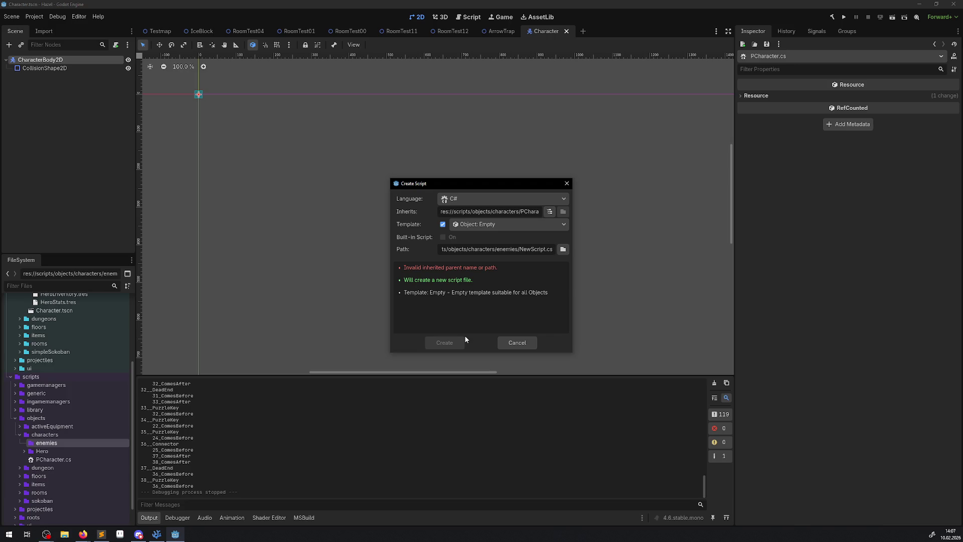
click(566, 183)
click(149, 539)
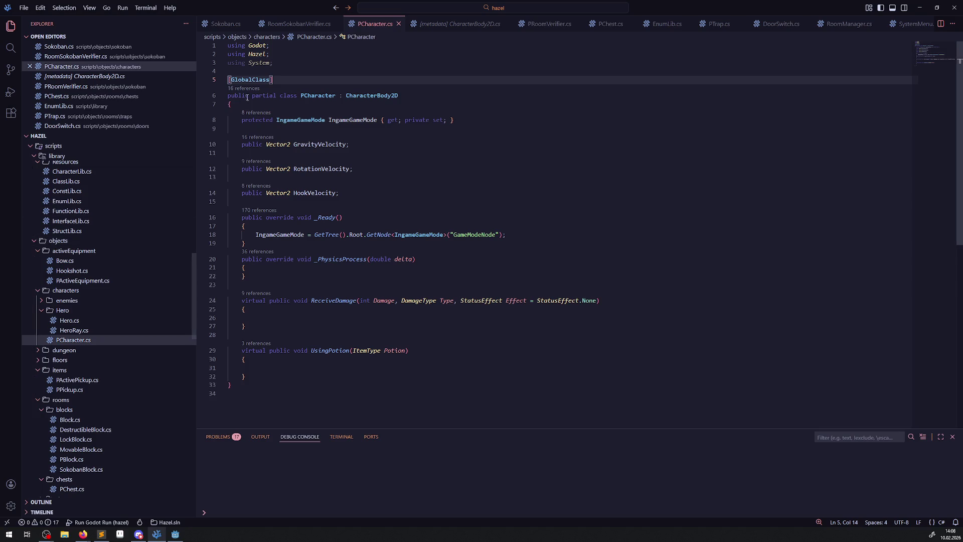
mouse_move(256, 82)
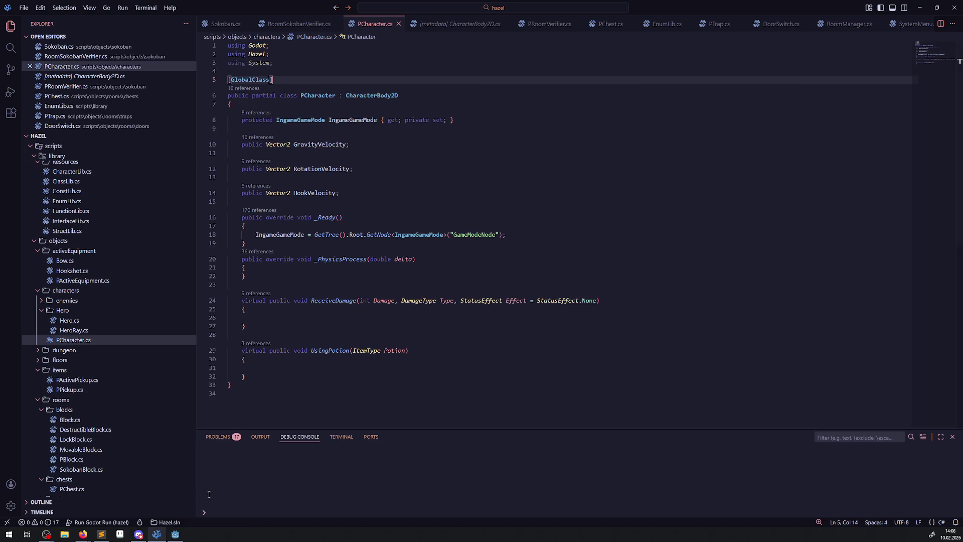
click(168, 536)
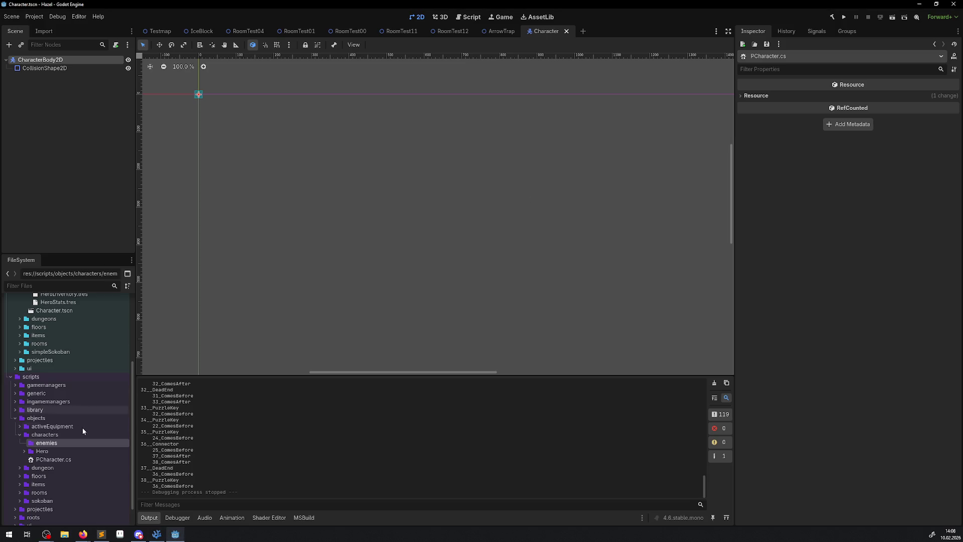
Start a new script in the enemies folder with Node2D as its parent class
right_click(55, 445)
mouse_move(86, 395)
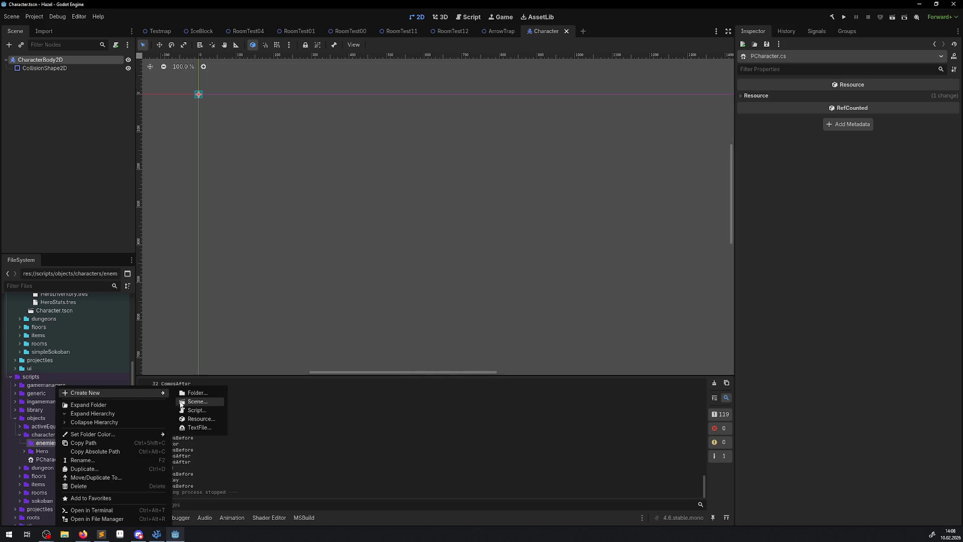
click(201, 419)
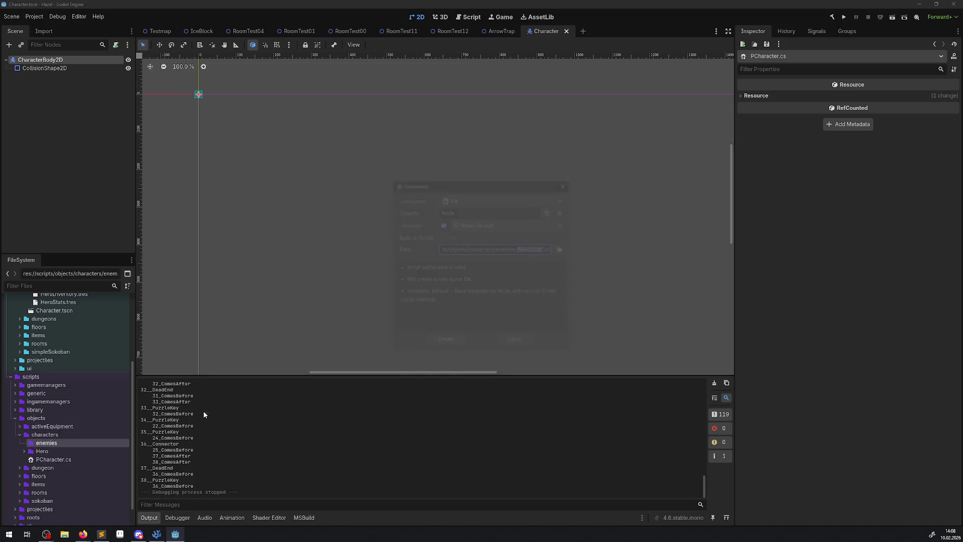
click(546, 211)
click(118, 302)
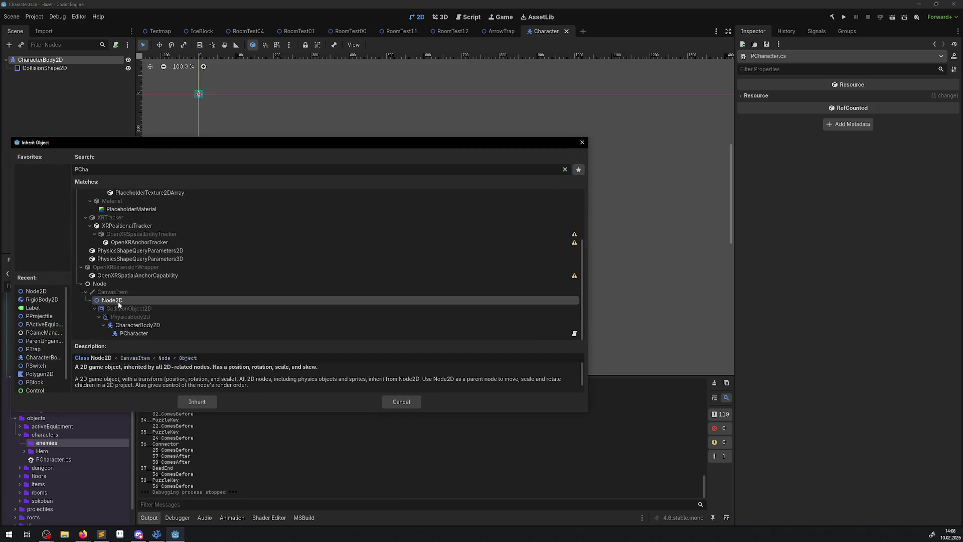
click(197, 401)
Try CharacterBody2D and then PCharacter as the parent, and close the dialog without creating
click(550, 211)
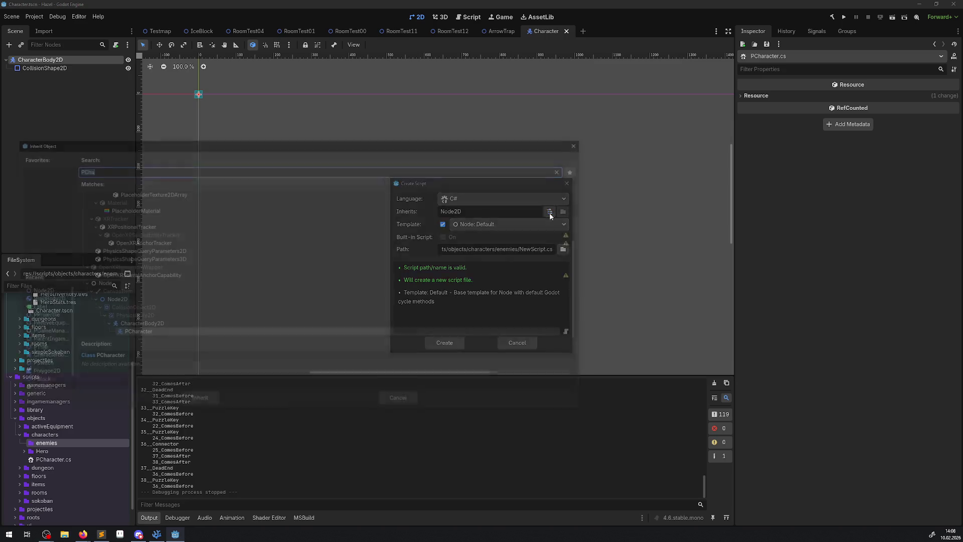
double_click(136, 323)
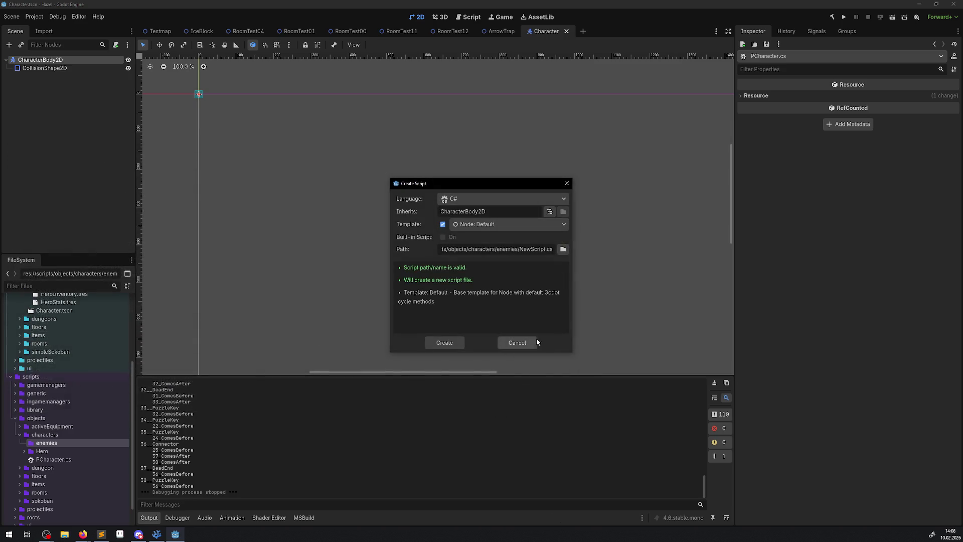
click(550, 211)
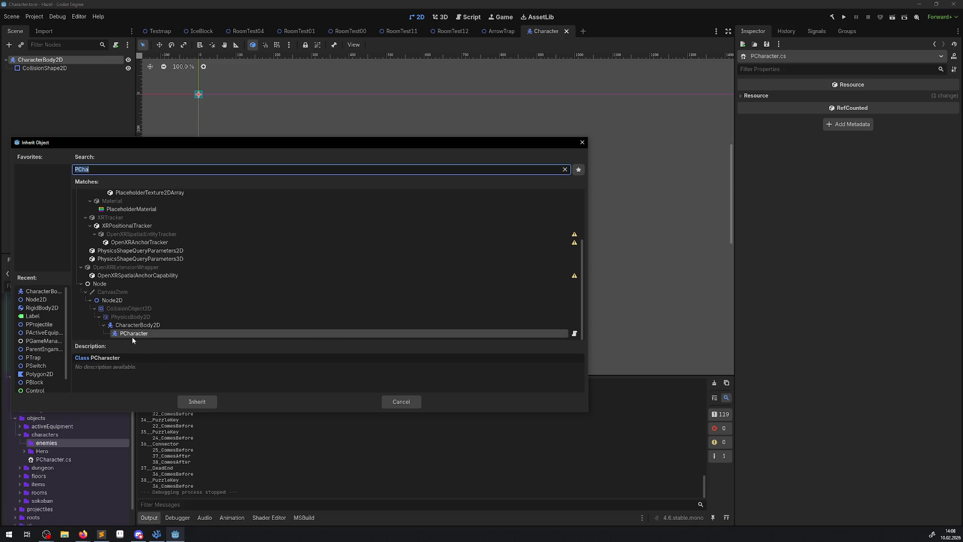
double_click(132, 333)
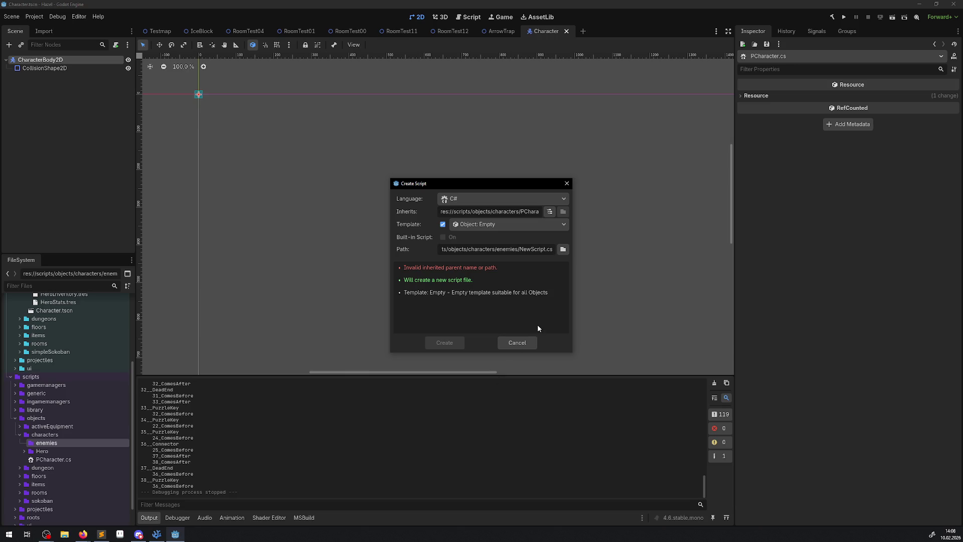
click(566, 183)
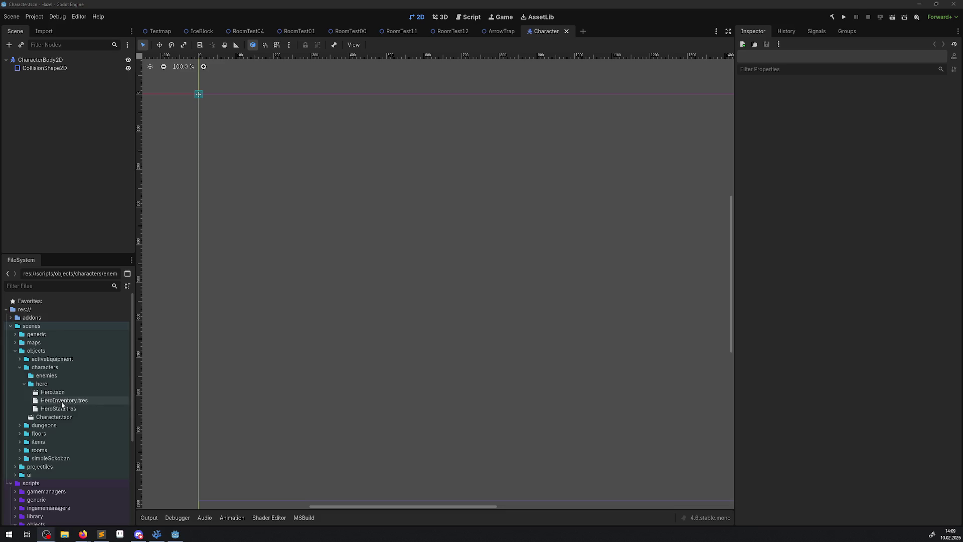
Start a new script in the enemies scripts folder, first picking PCharacter as its base class
scroll(50, 401, down, 5)
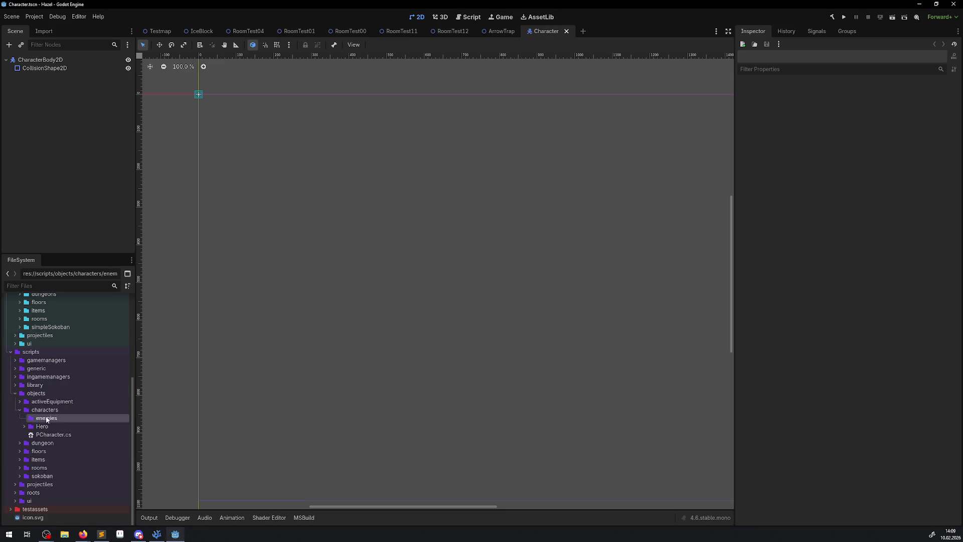
right_click(44, 419)
mouse_move(151, 393)
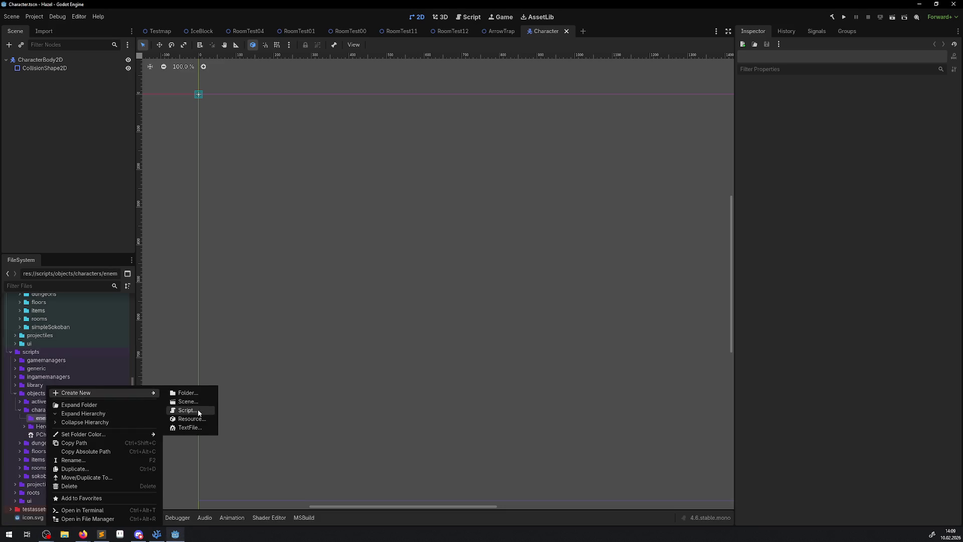
click(187, 410)
click(550, 223)
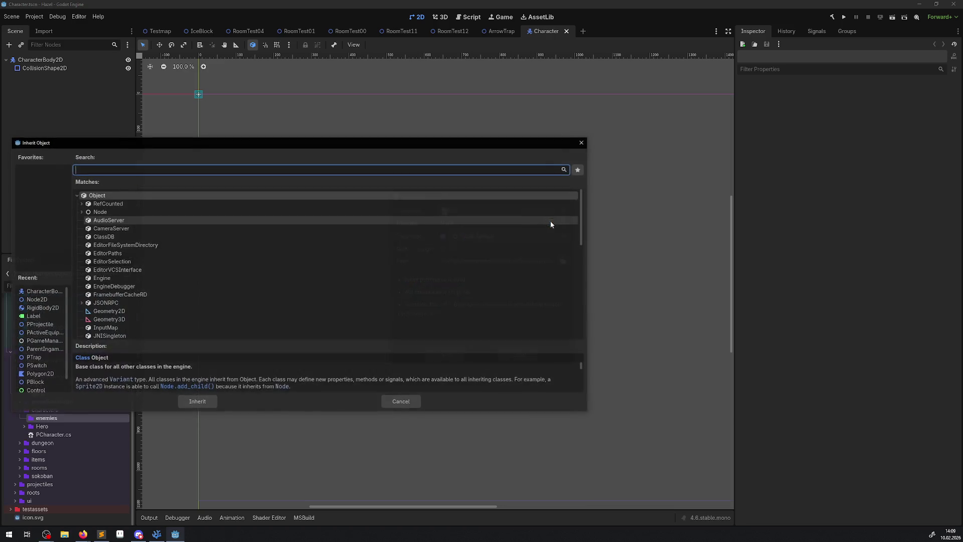
text(pch)
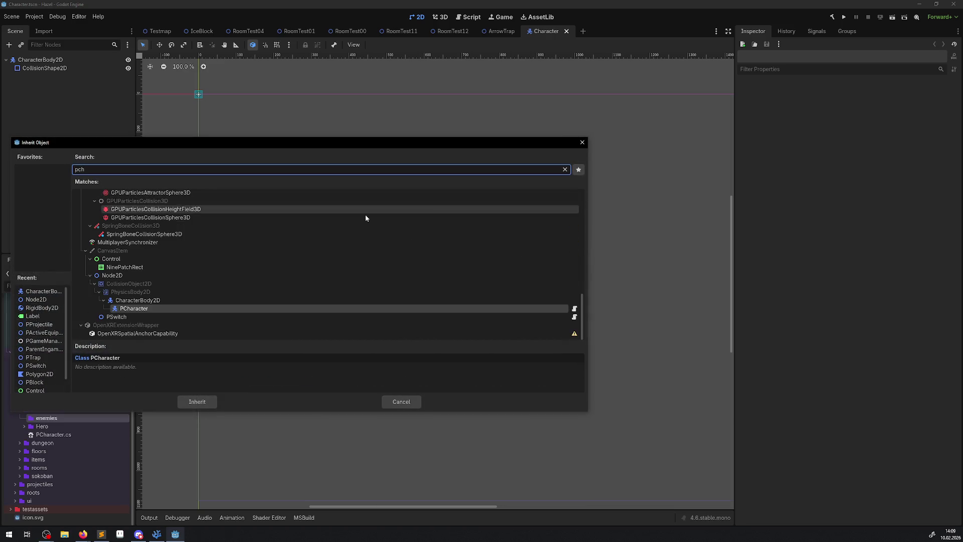
click(206, 399)
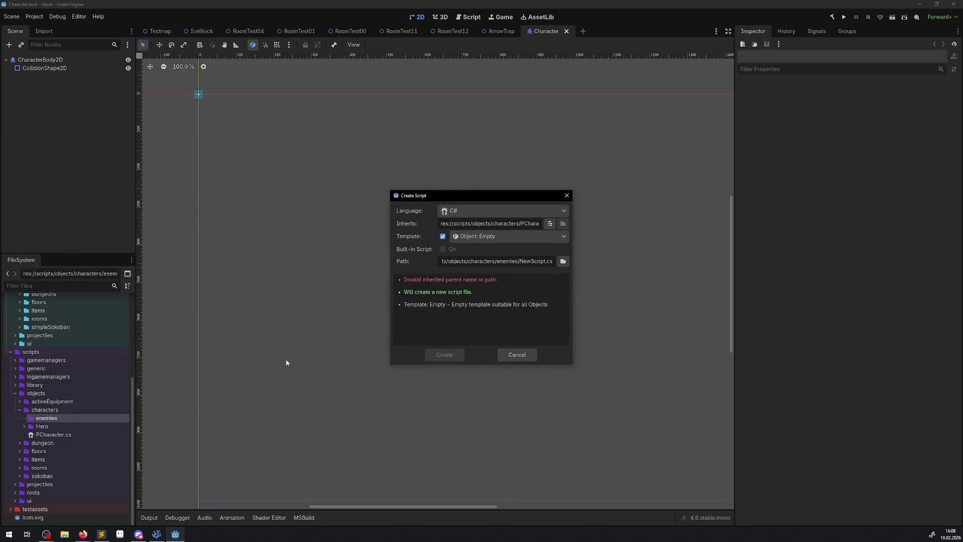
Change the base class to Node2D, name the file PBaseEnemy and create the script
click(550, 224)
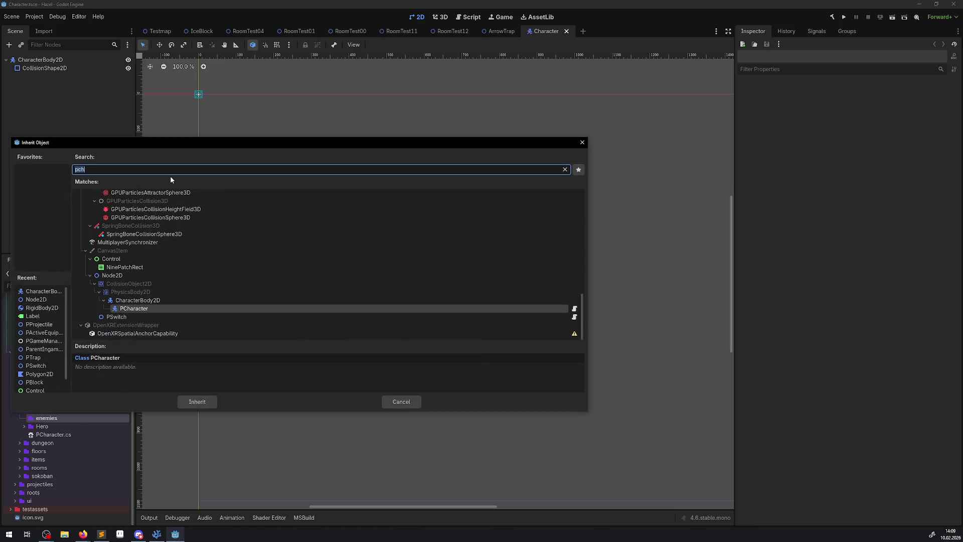
text(node)
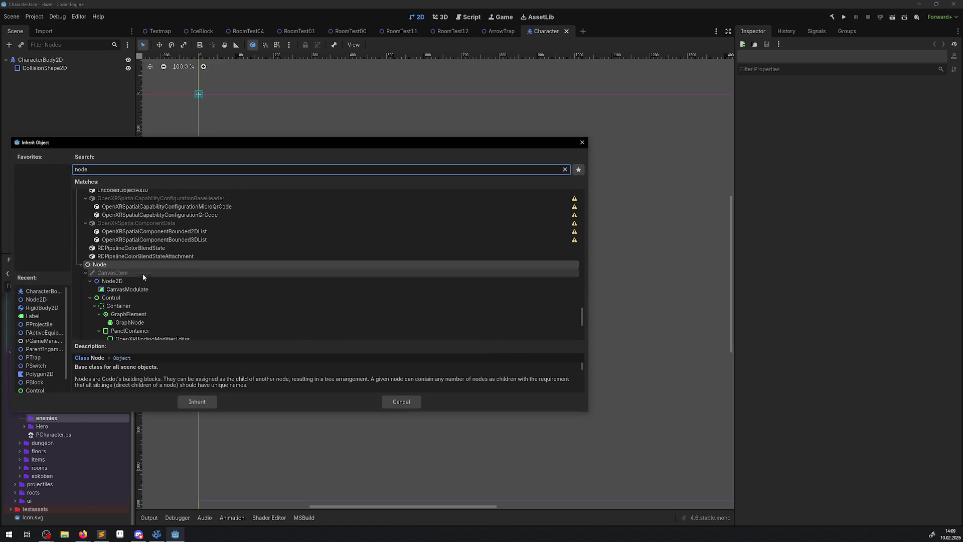
click(115, 282)
double_click(115, 282)
double_click(532, 261)
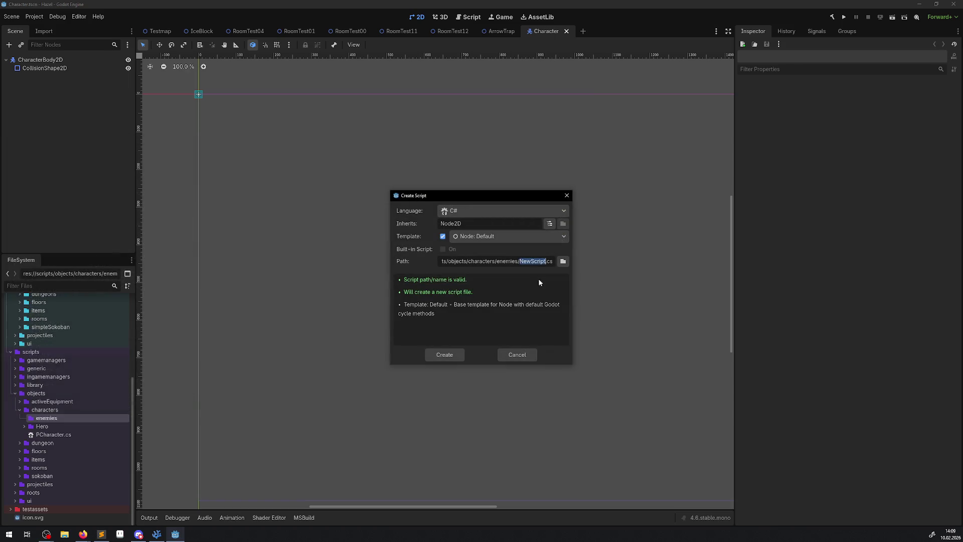
text(PBaseEnemy)
click(443, 354)
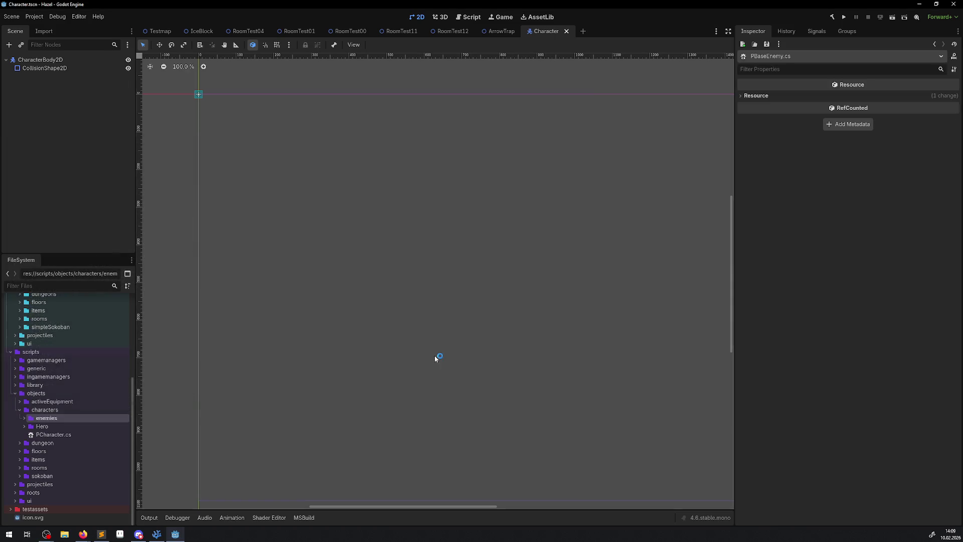
Make PBaseEnemy inherit from PCharacter, copying the class name from PCharacter.cs
click(393, 28)
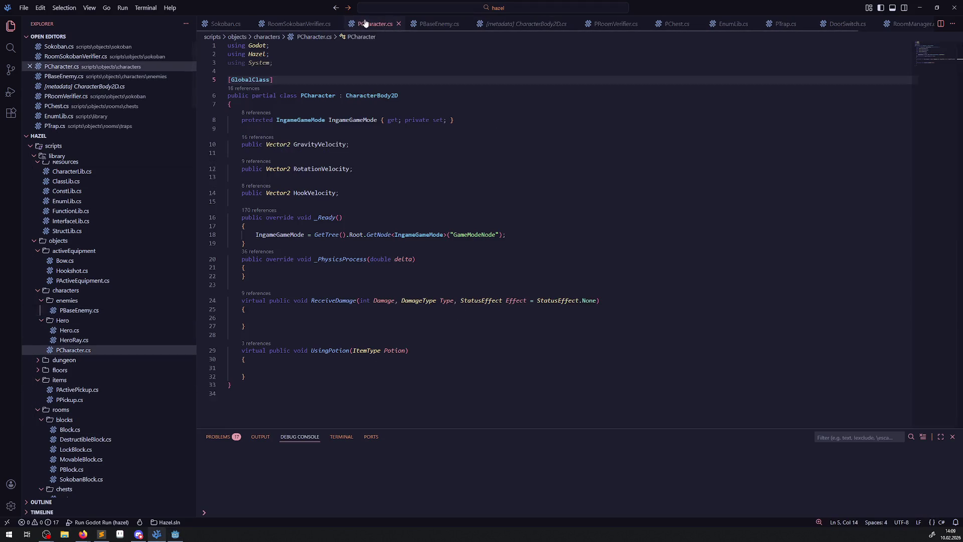
double_click(312, 96)
key(ctrl+c)
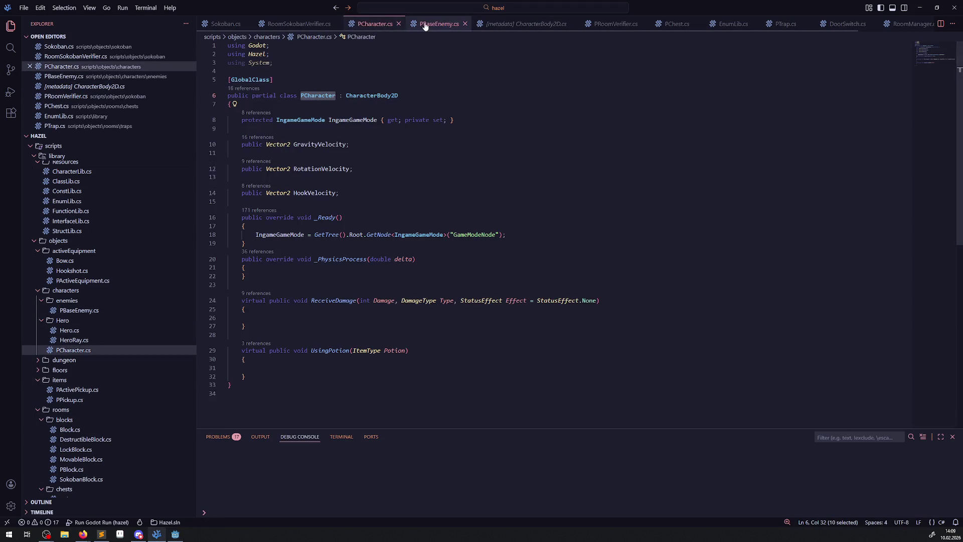
click(435, 24)
double_click(352, 78)
key(ctrl+v)
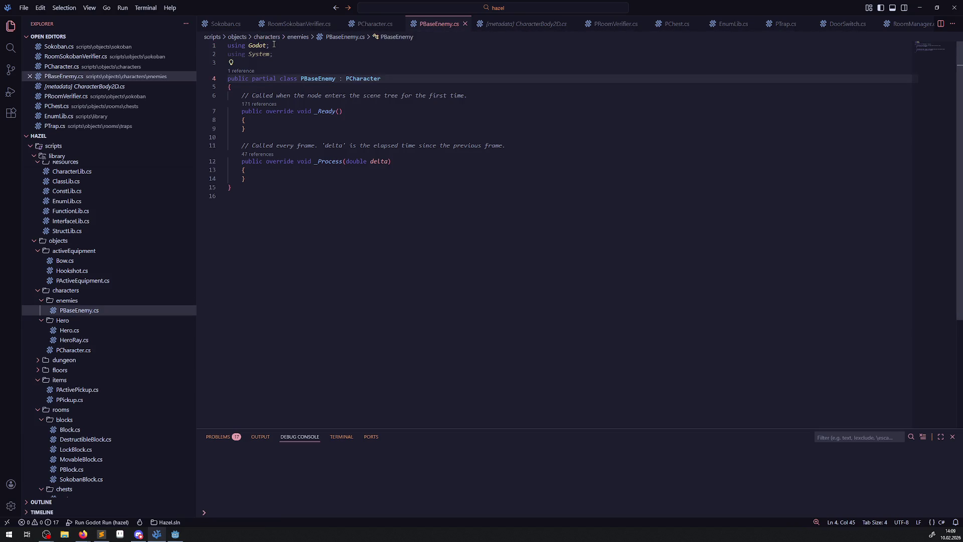
Add a 'using Hazel;' line below the first using line and save
click(275, 46)
key(Return)
text(using )
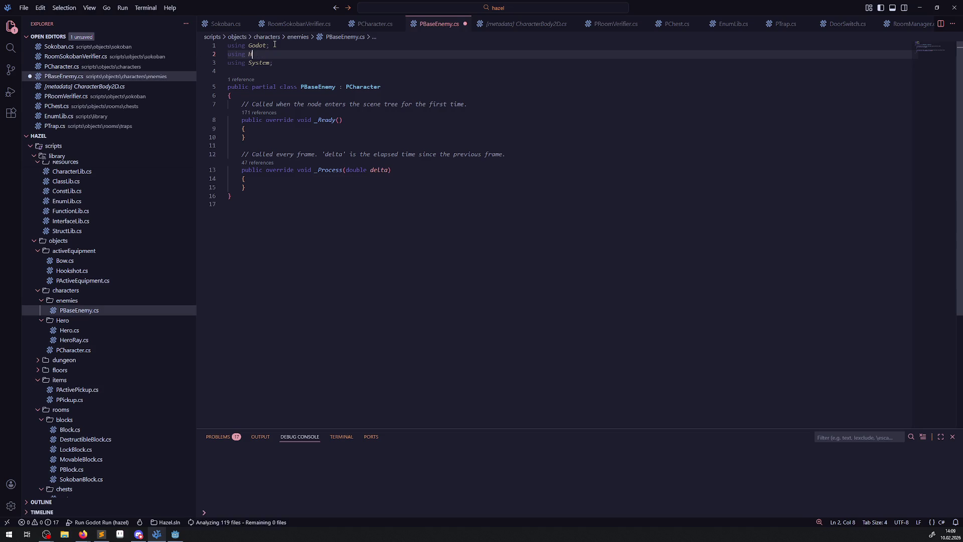
text(Hazel;)
key(ctrl+s)
Delete the template comments above _Process and _Ready and save the script
click(443, 241)
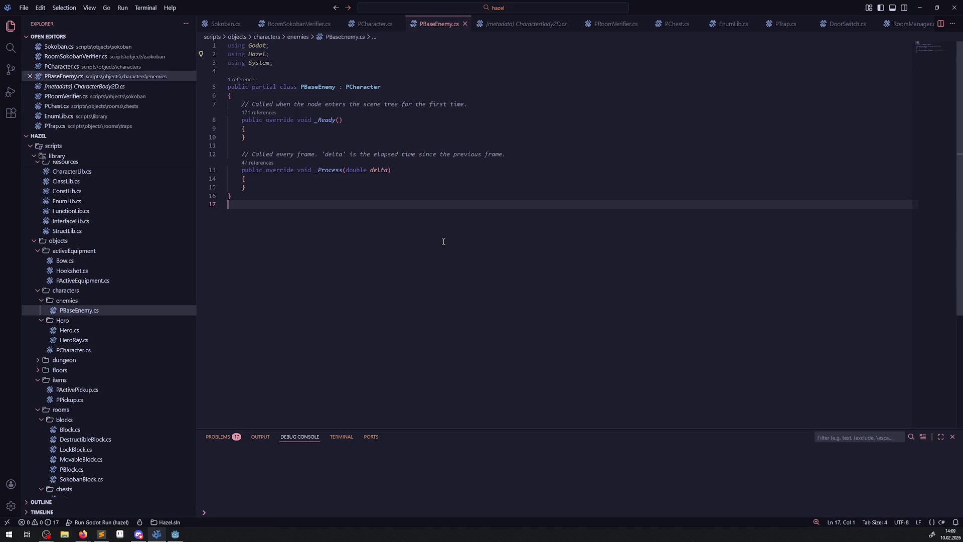
drag(515, 151, 225, 154)
key(BackSpace)
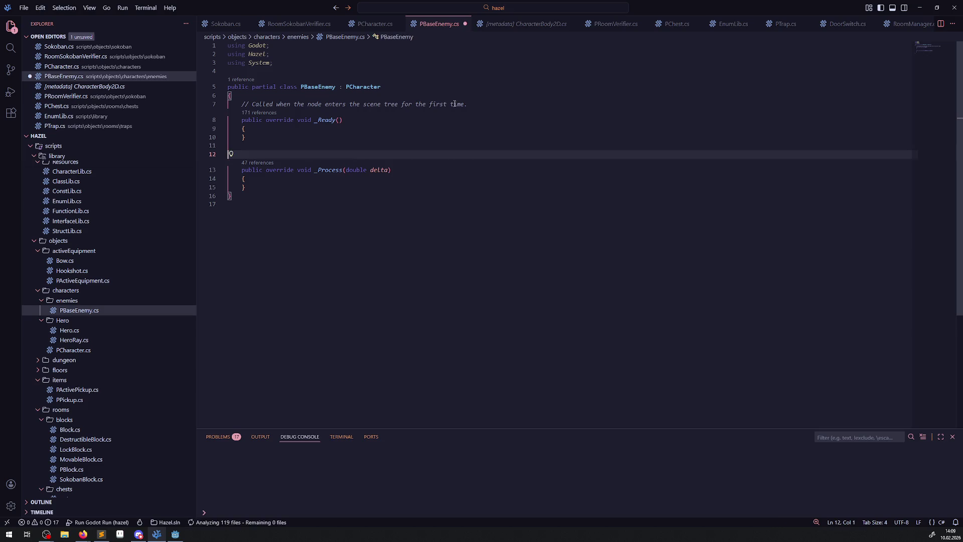
key(BackSpace)
drag(481, 103, 220, 102)
key(BackSpace)
key(BackSpace)
click(442, 170)
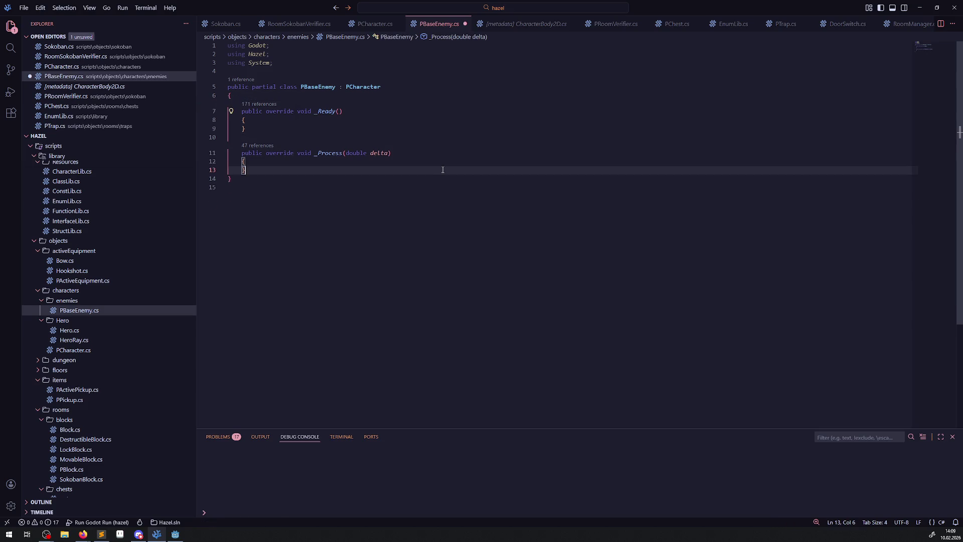
key(ctrl+s)
Undo the comment removal, then delete the _Process and _Ready comments again cleanly and save
key(ctrl+z)
key(ctrl+z)
key(ctrl+z)
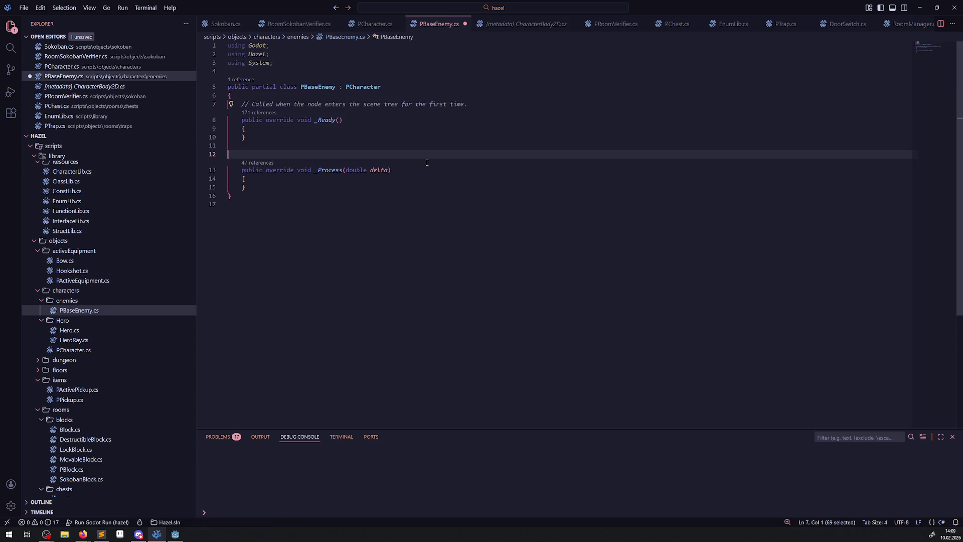
key(ctrl+z)
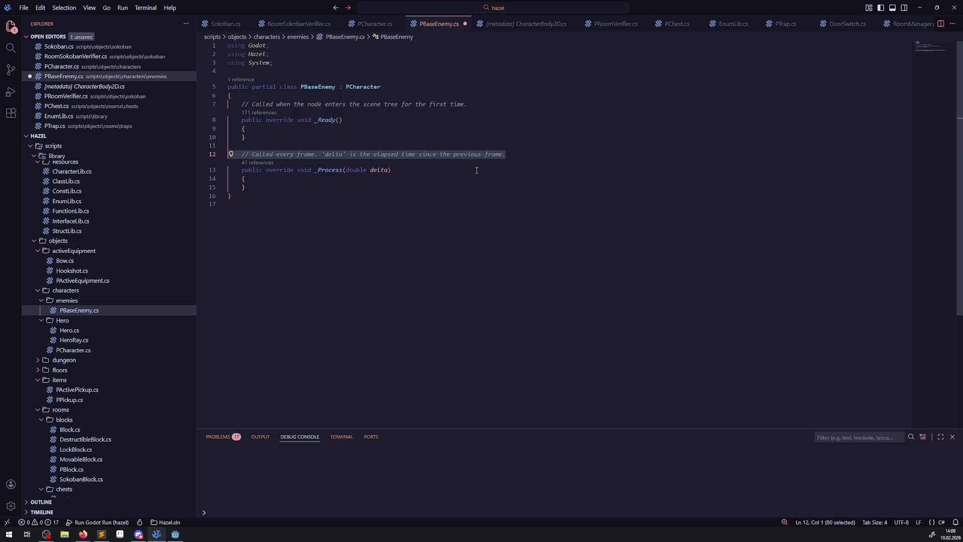
click(476, 171)
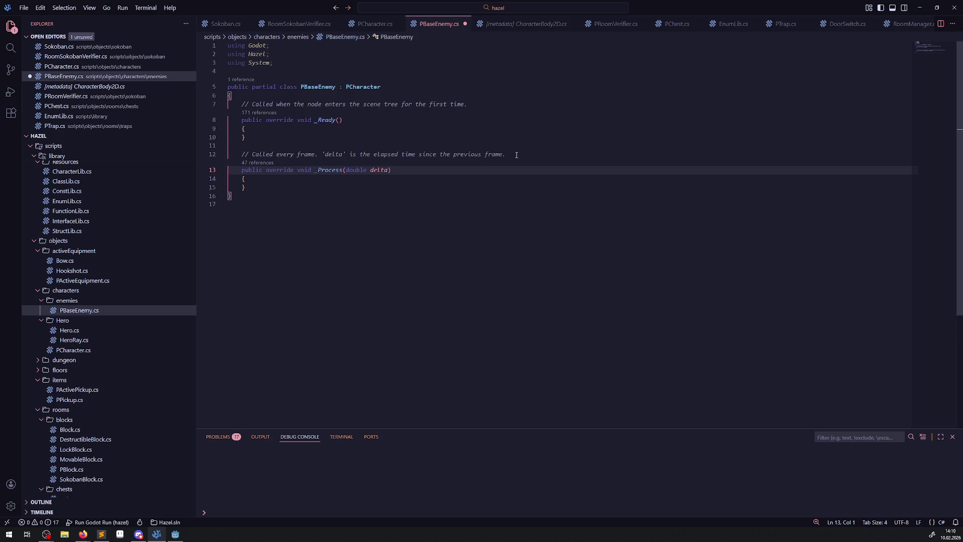
drag(517, 154, 205, 159)
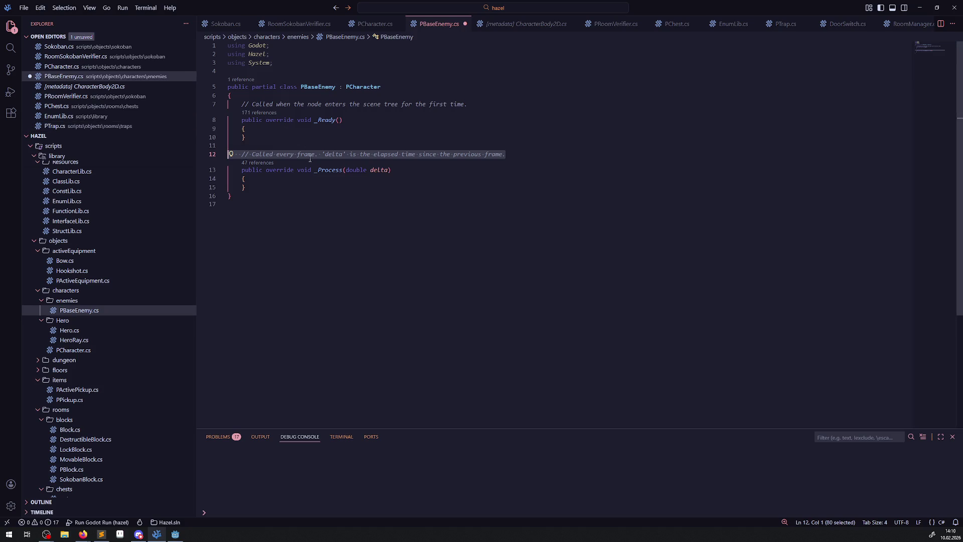
key(BackSpace)
key(BackSpace)
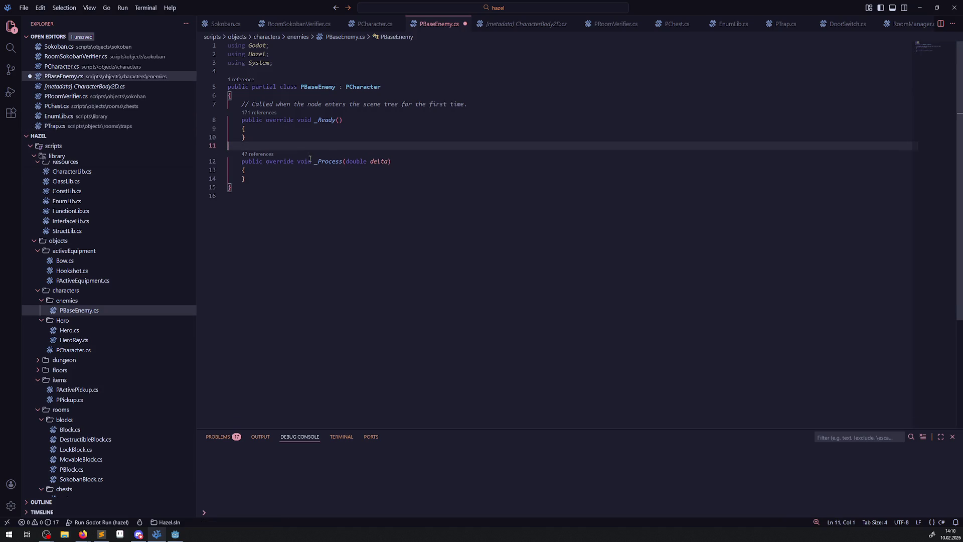
drag(485, 105, 203, 107)
key(BackSpace)
key(BackSpace)
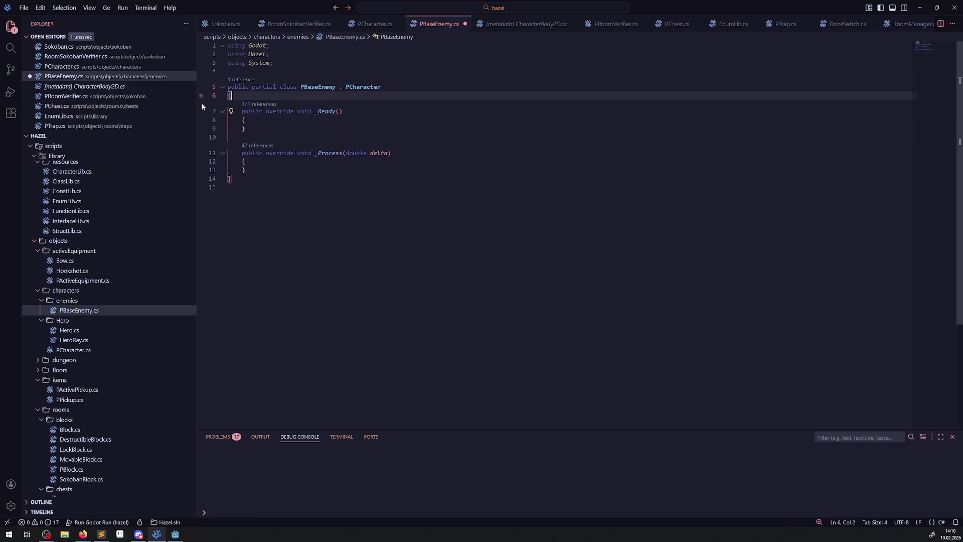
key(ctrl+s)
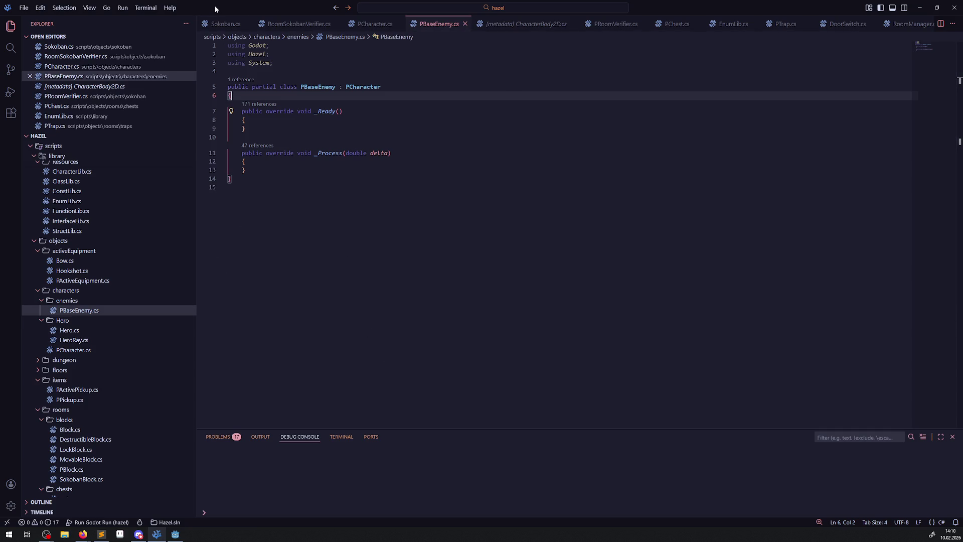
Back in Godot, build the .NET project so PBaseEnemy compiles
click(176, 535)
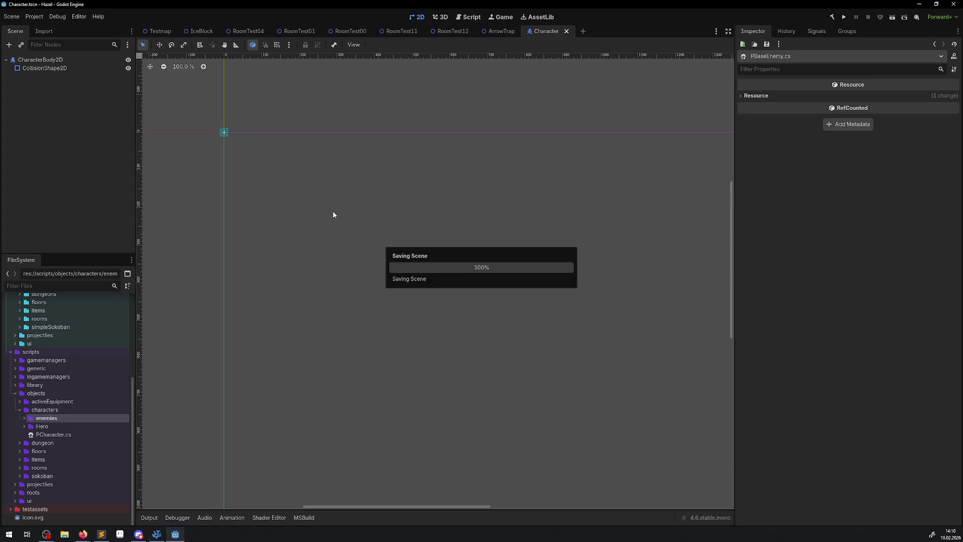
scroll(70, 366, up, 5)
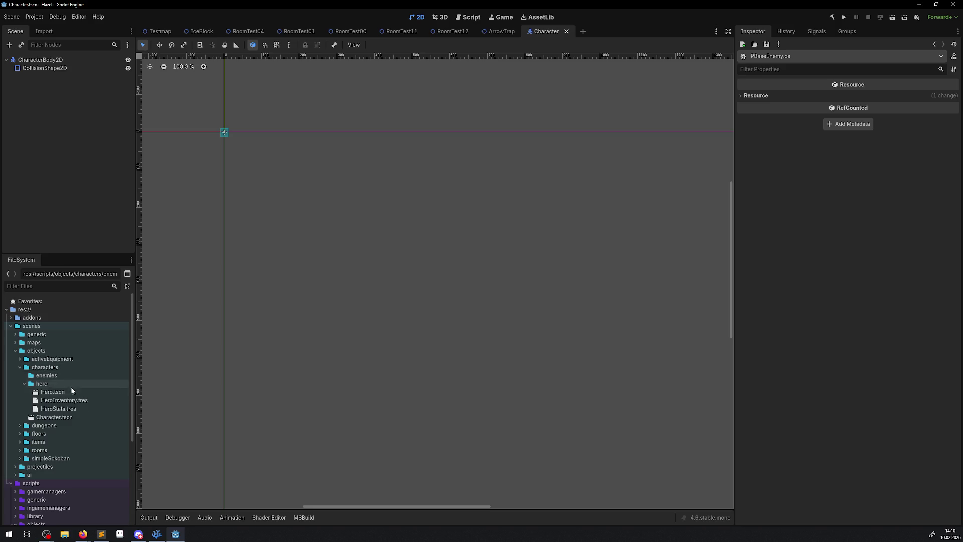
click(832, 17)
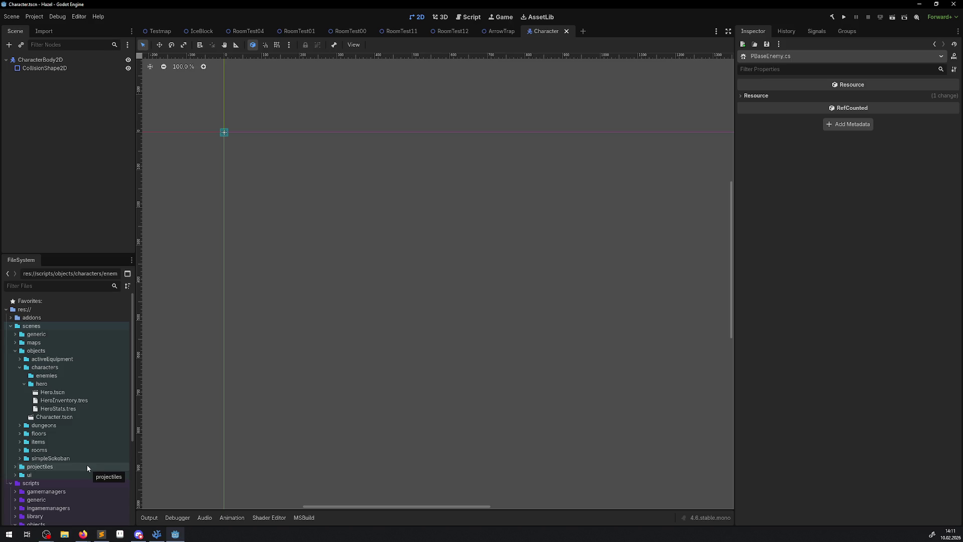
Create a new scene named TestEnemy in the enemies scenes folder
click(47, 378)
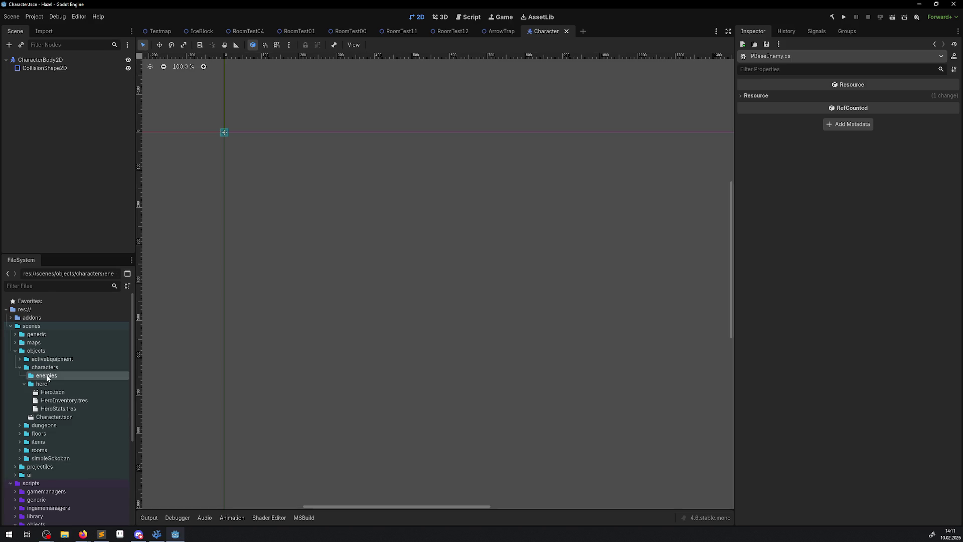
right_click(48, 378)
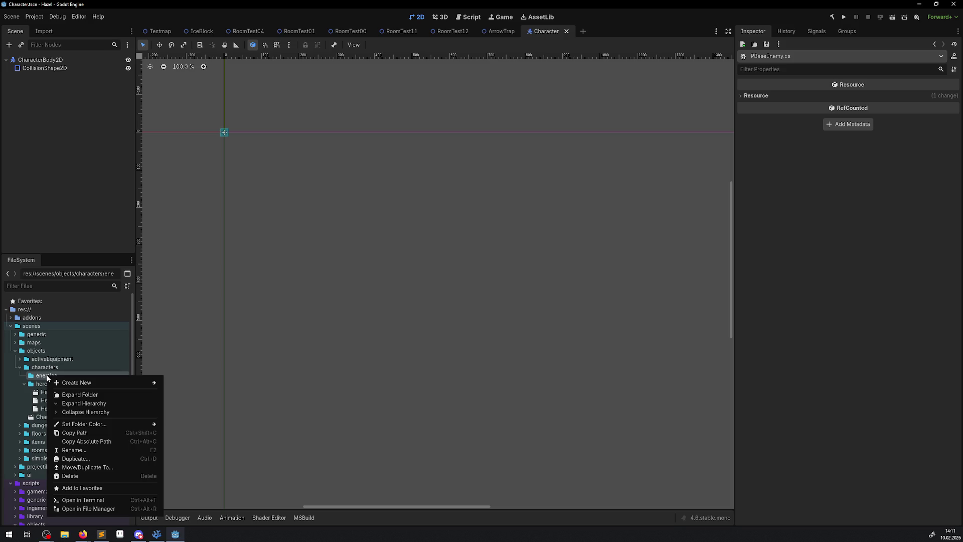
mouse_move(92, 382)
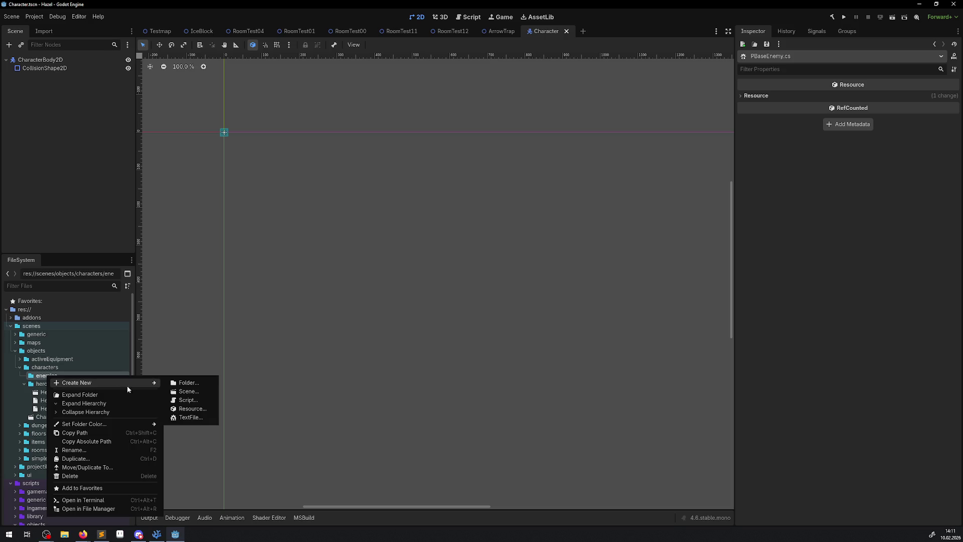
click(198, 392)
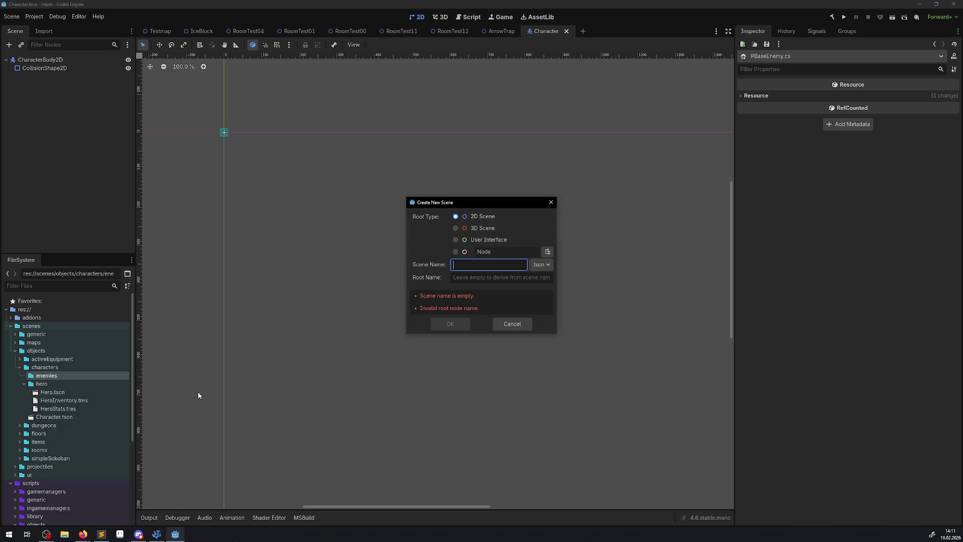
text(TestE)
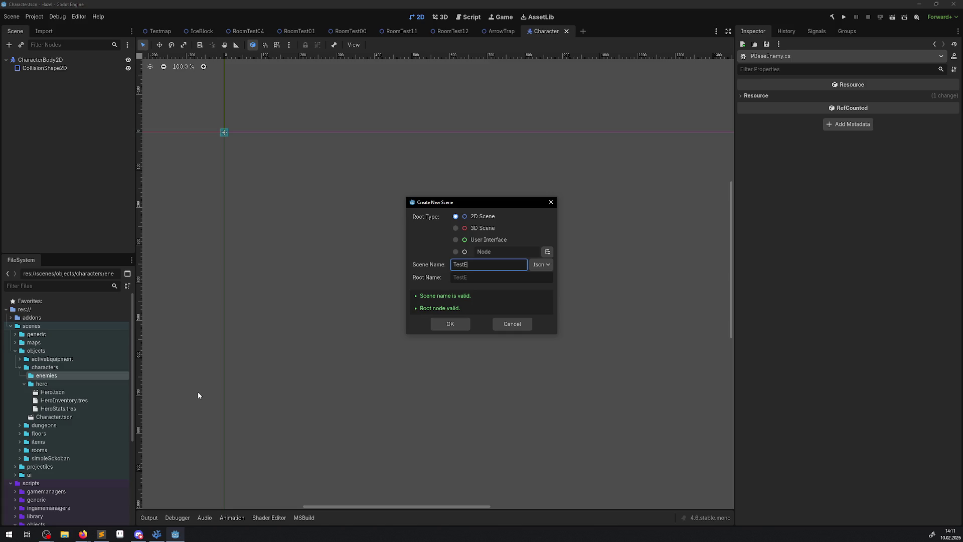
text(nemie)
text(y)
click(452, 324)
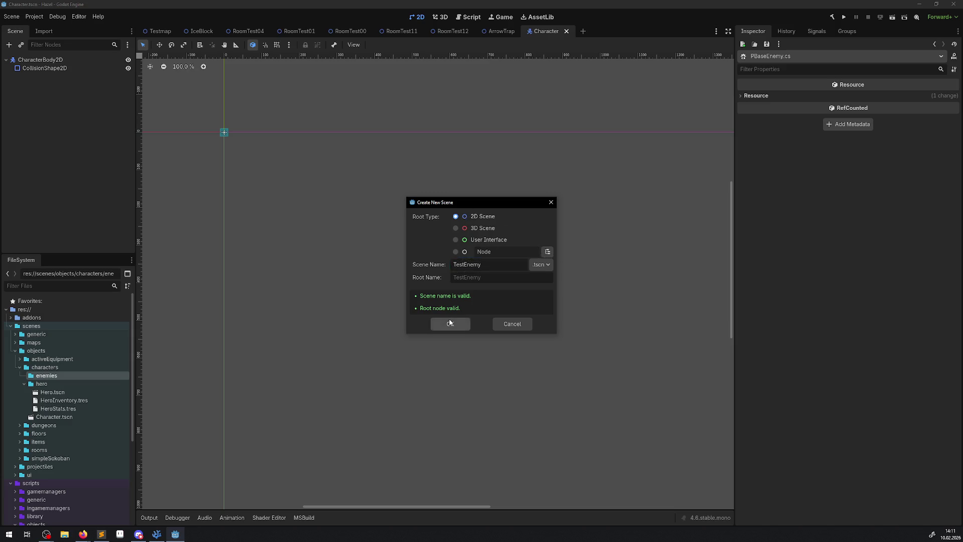
Load PBaseEnemy.cs onto the TestEnemy root node and build the .NET project
click(43, 61)
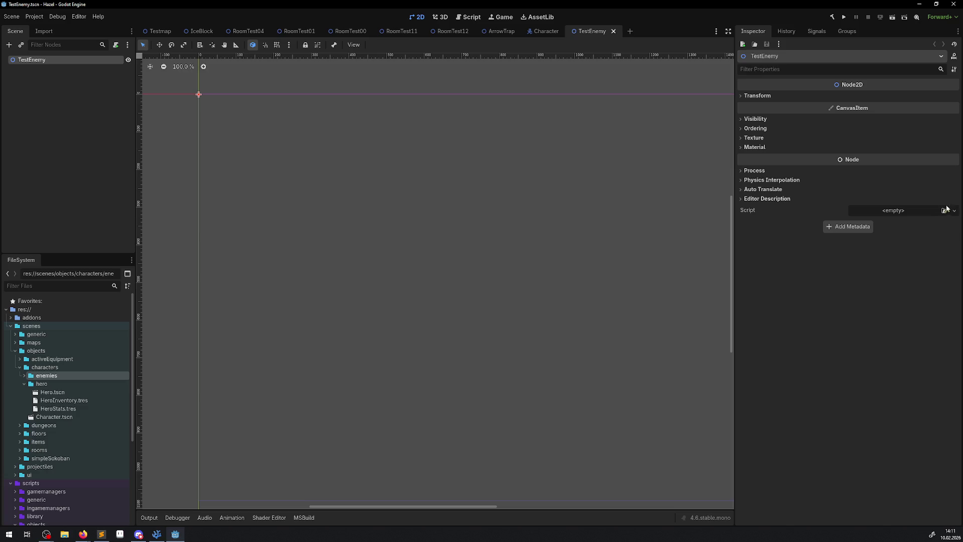
click(955, 211)
click(955, 211)
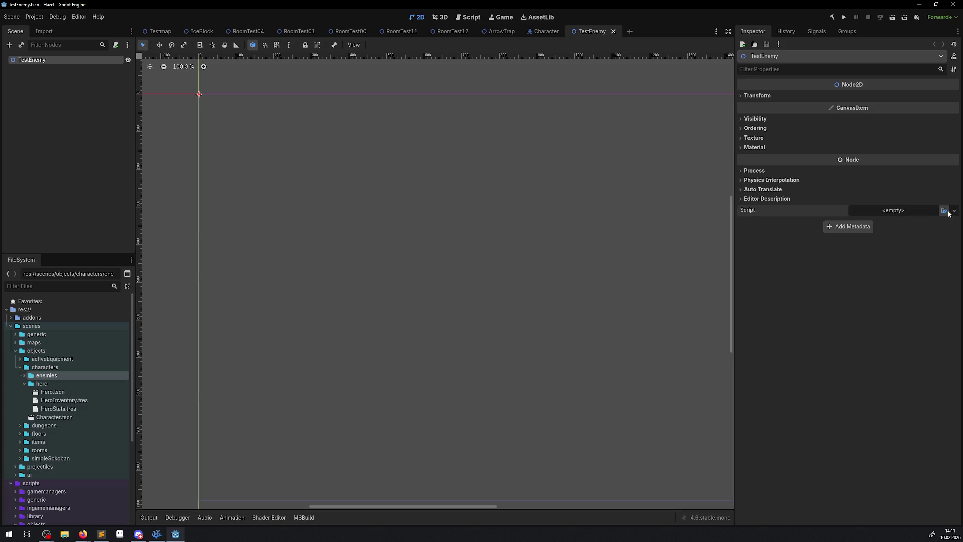
click(945, 210)
text(PCharacter)
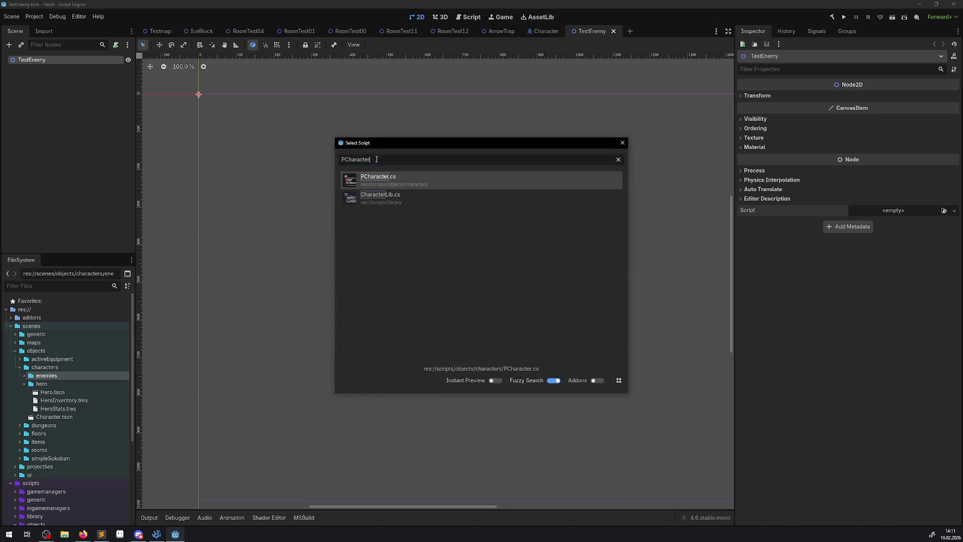
key(ctrl+a)
text(PBase)
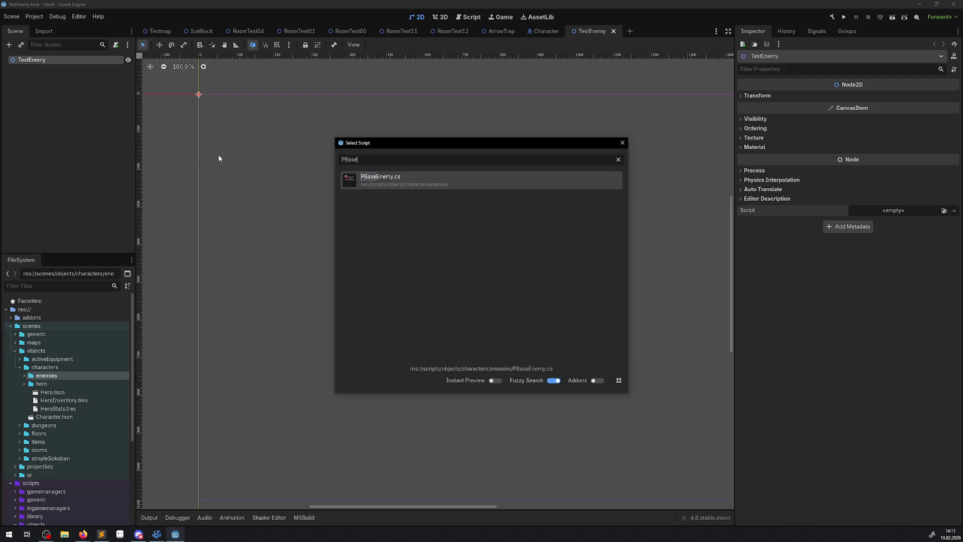
click(400, 181)
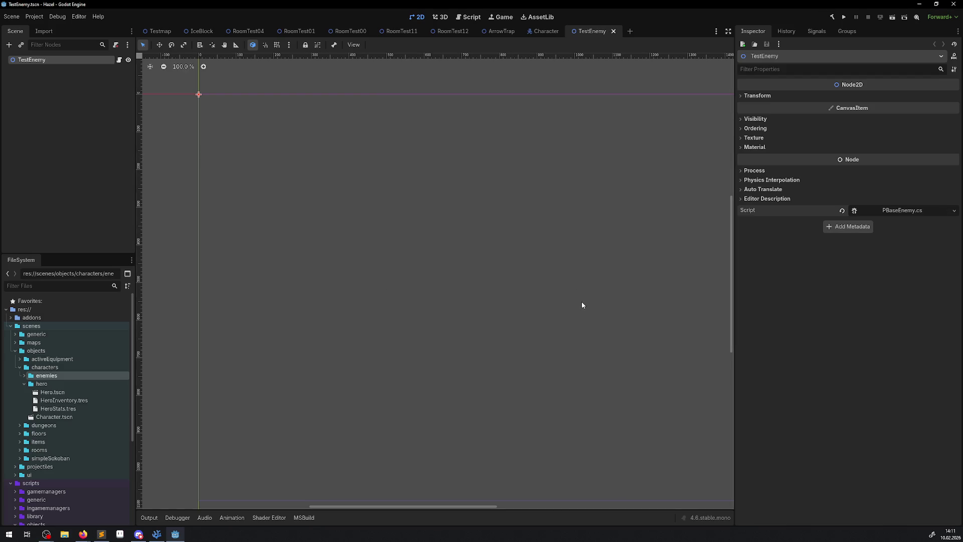
click(831, 17)
click(157, 533)
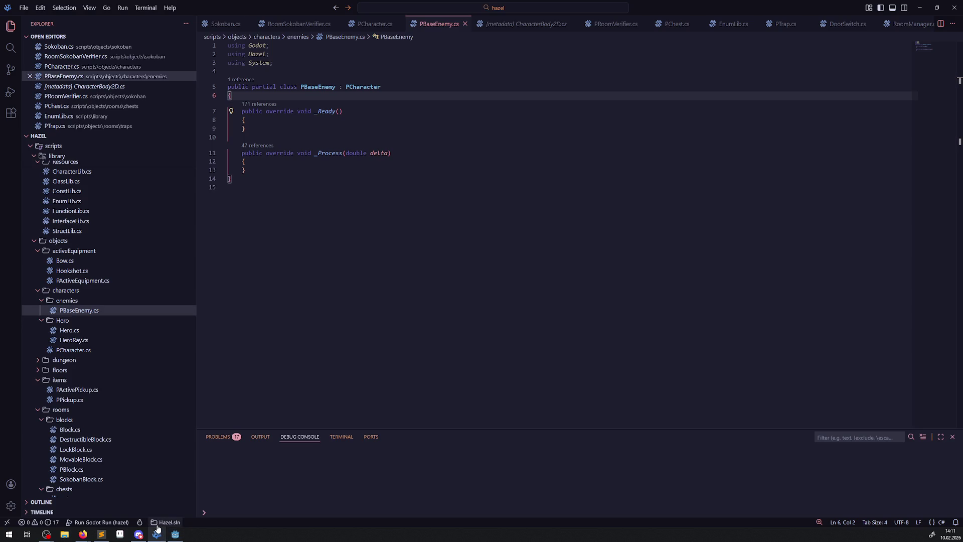
click(42, 320)
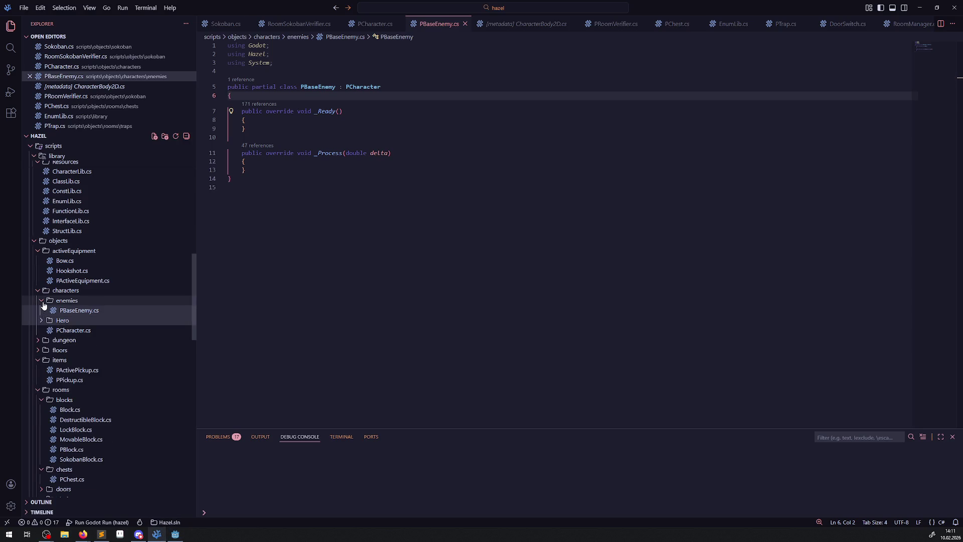
click(45, 300)
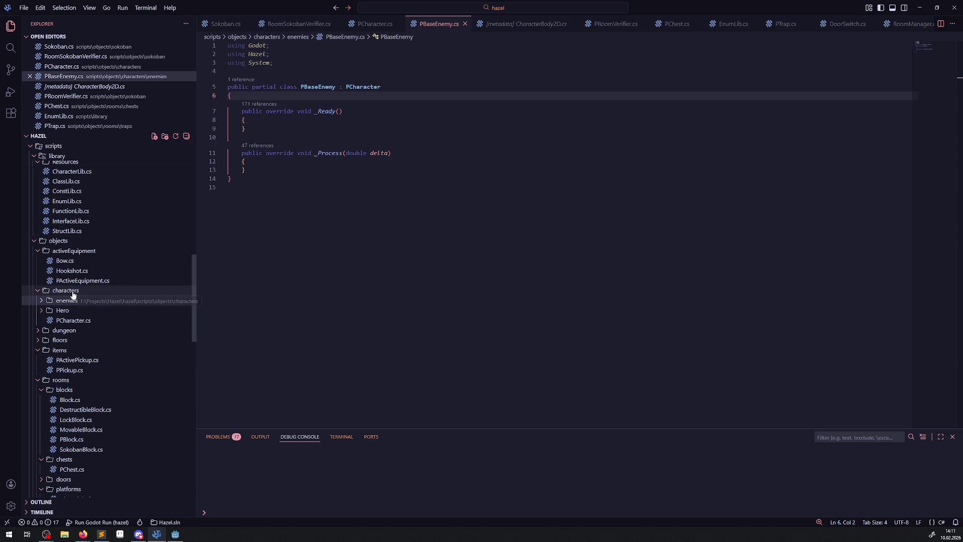
click(74, 319)
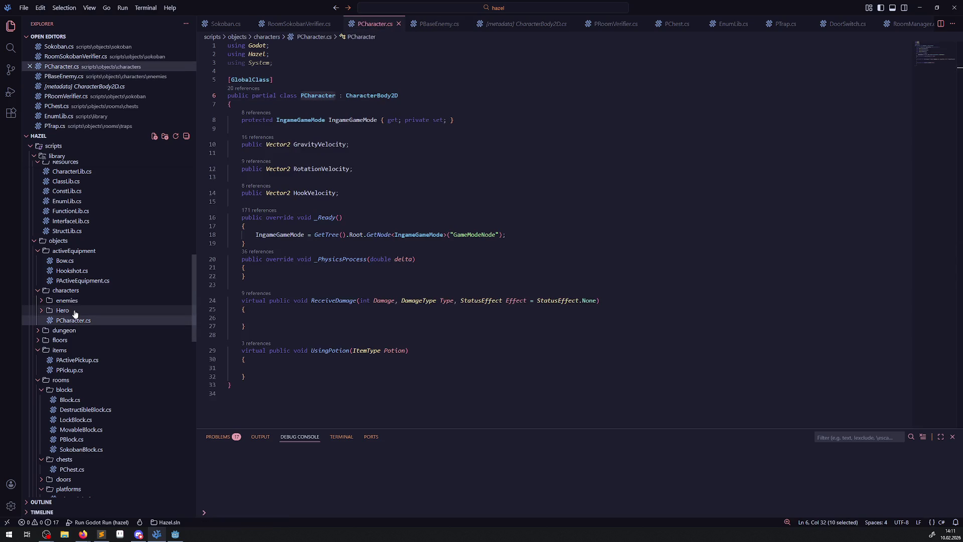
click(65, 312)
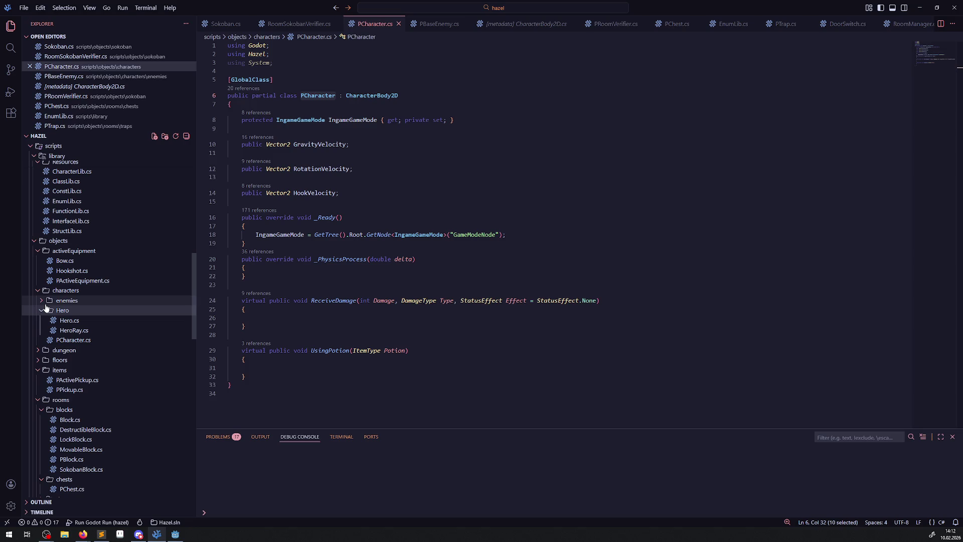
click(43, 301)
click(71, 311)
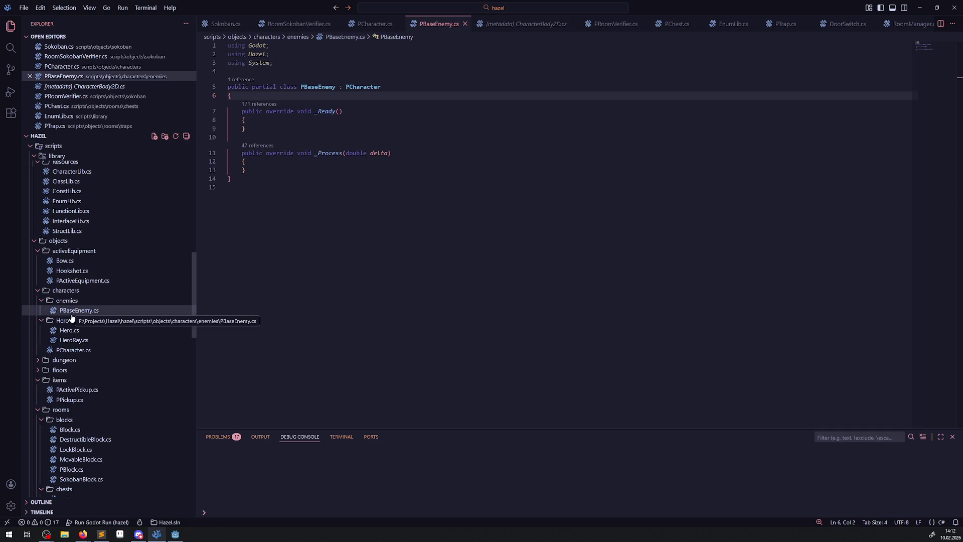
click(70, 350)
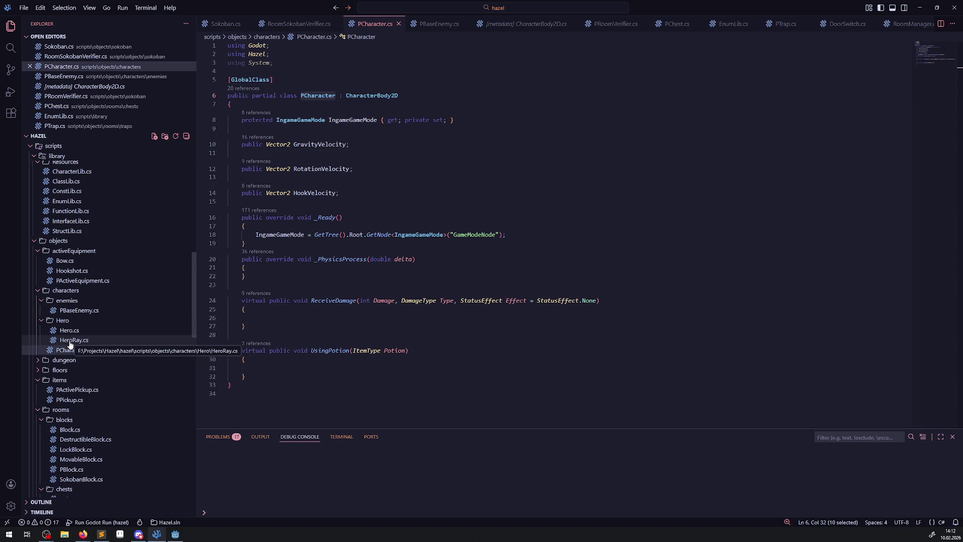
click(175, 534)
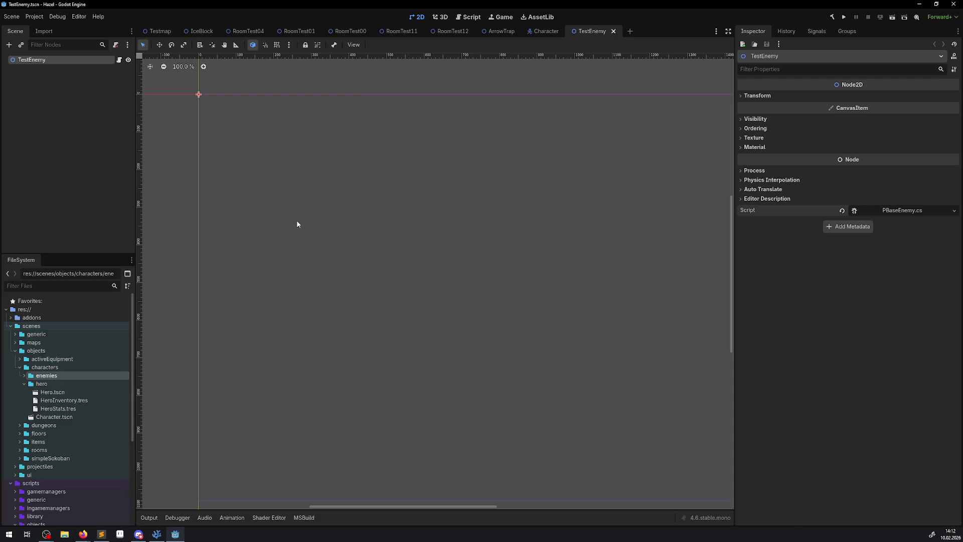
Expand the enemies folder to reveal TestEnemy.tscn, then open Hero.tscn from the hero folder
drag(297, 221, 371, 289)
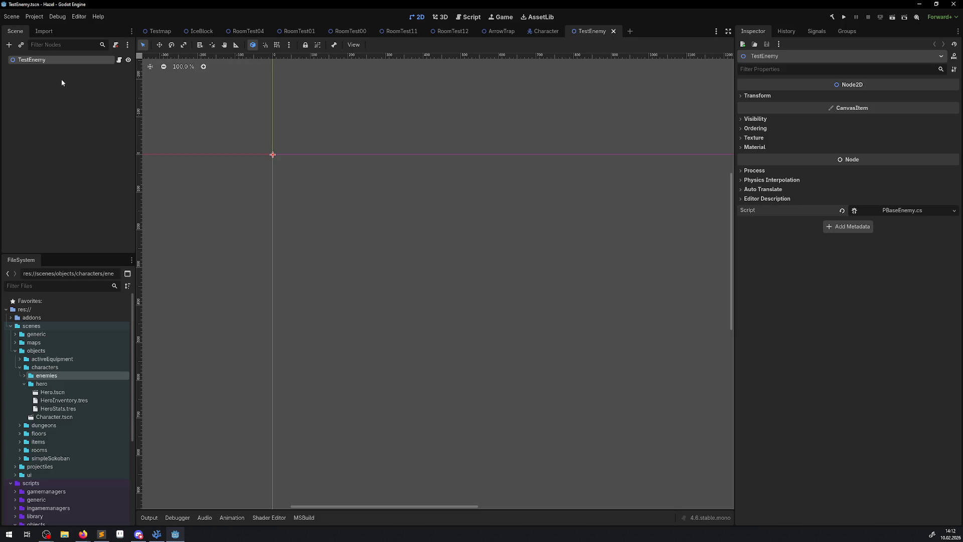
click(547, 31)
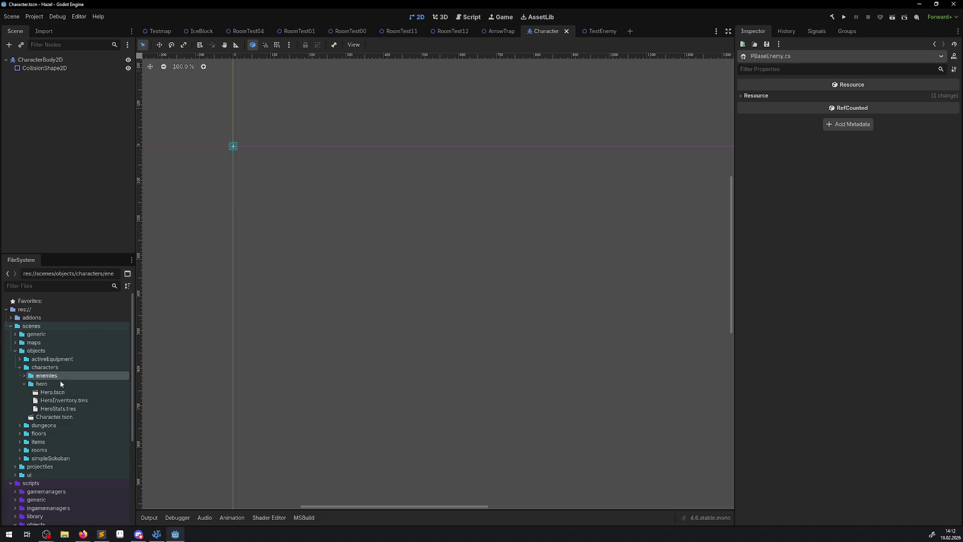
click(53, 419)
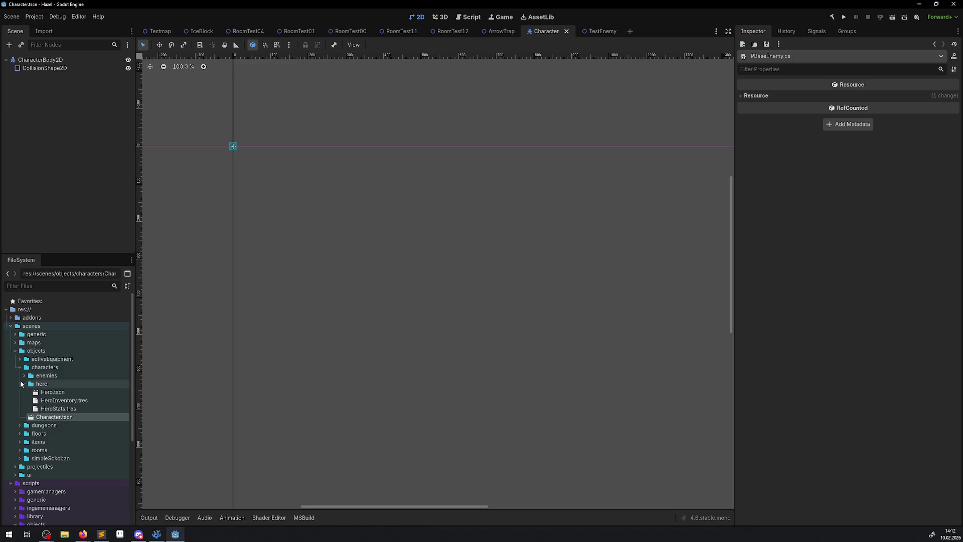
click(24, 384)
click(24, 376)
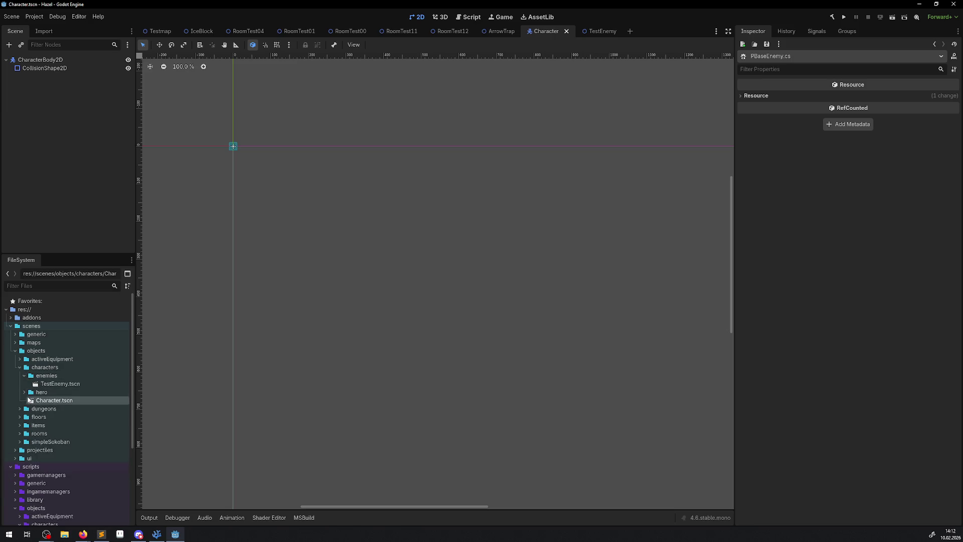
click(25, 392)
double_click(52, 399)
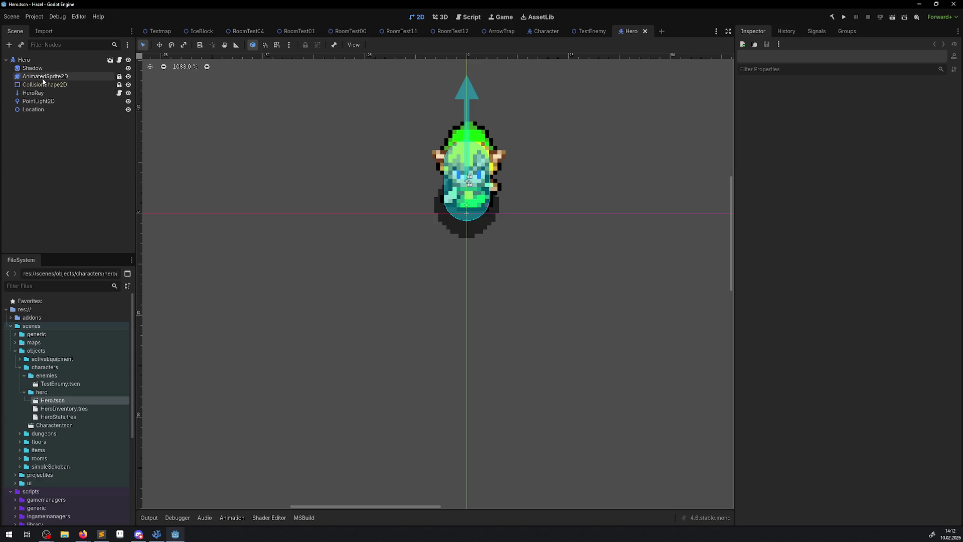
Inspect the Hero's AnimatedSprite2D, CollisionShape2D, HeroRay, PointLight2D and Location nodes, then open Hero.cs
click(44, 76)
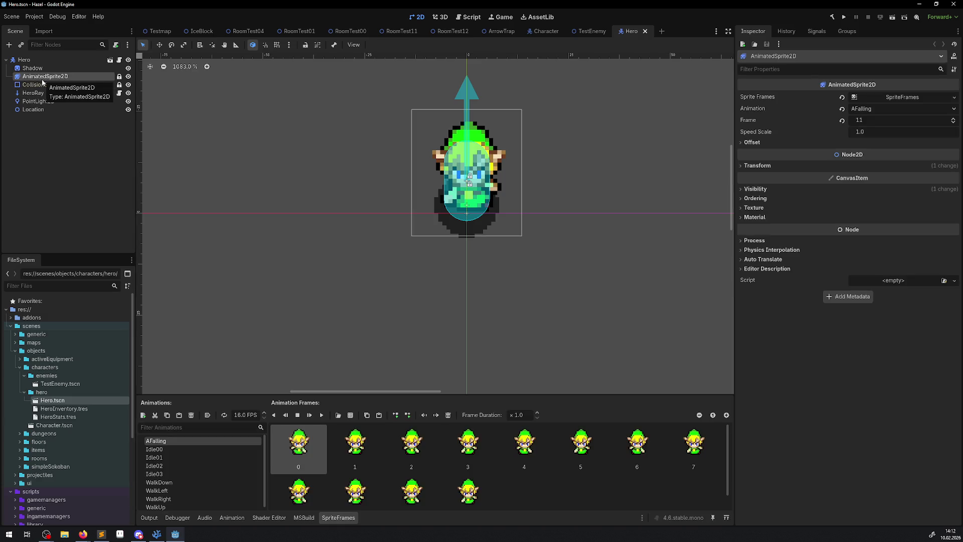
click(44, 84)
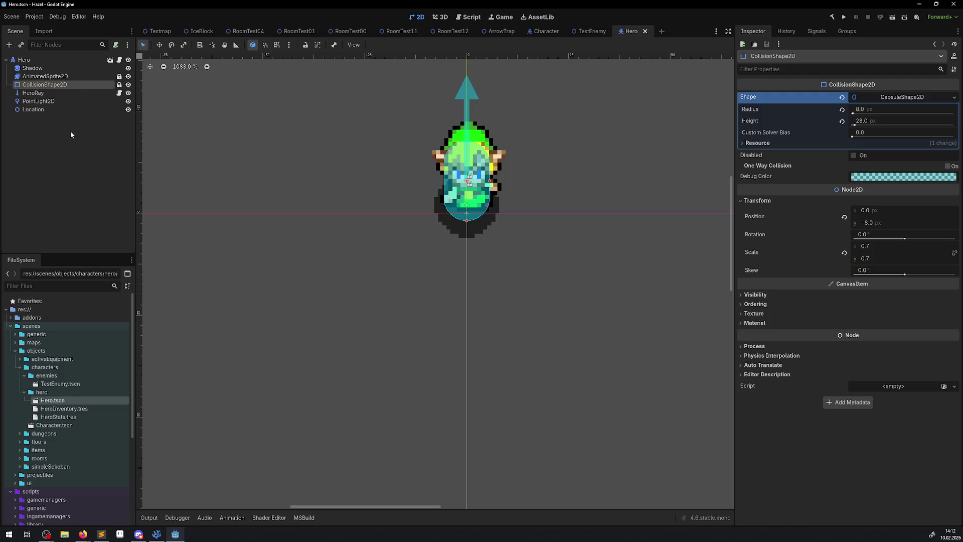
click(41, 94)
click(50, 102)
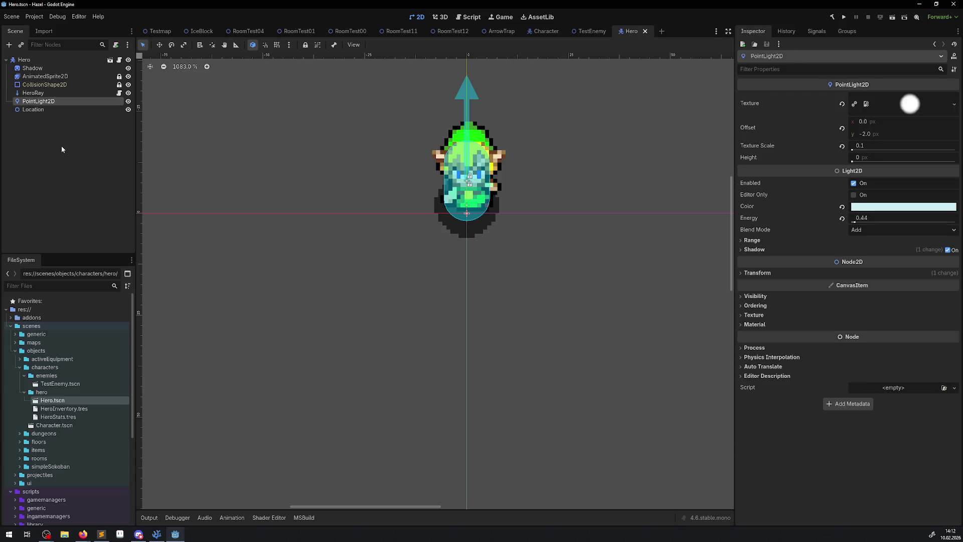
click(51, 111)
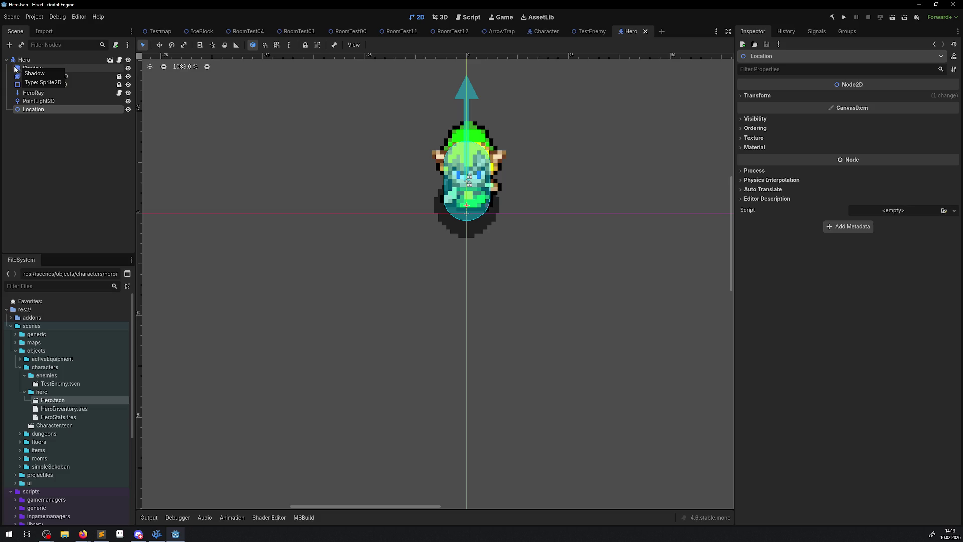
click(119, 61)
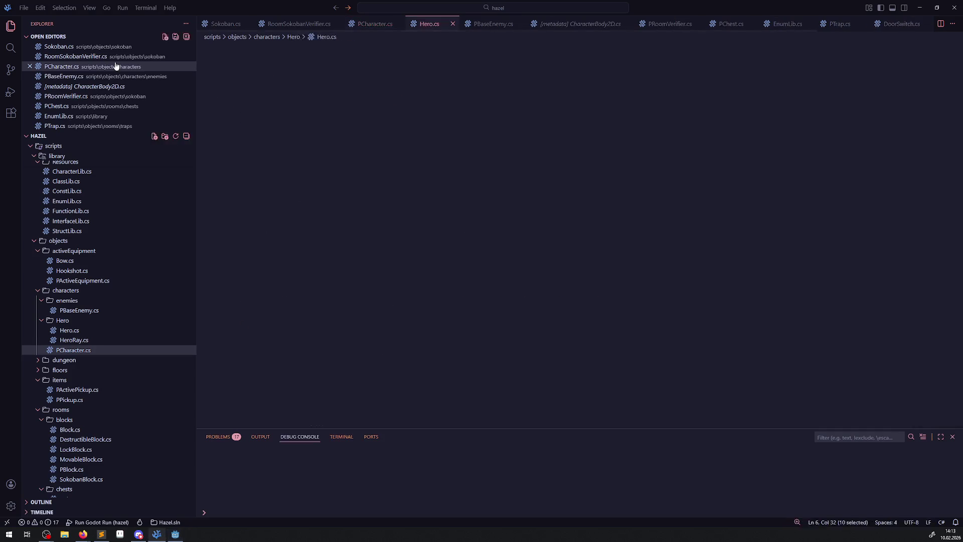
Peek at the Location field's references in Hero.cs, including GetHeroLocation, then return to Godot
double_click(307, 275)
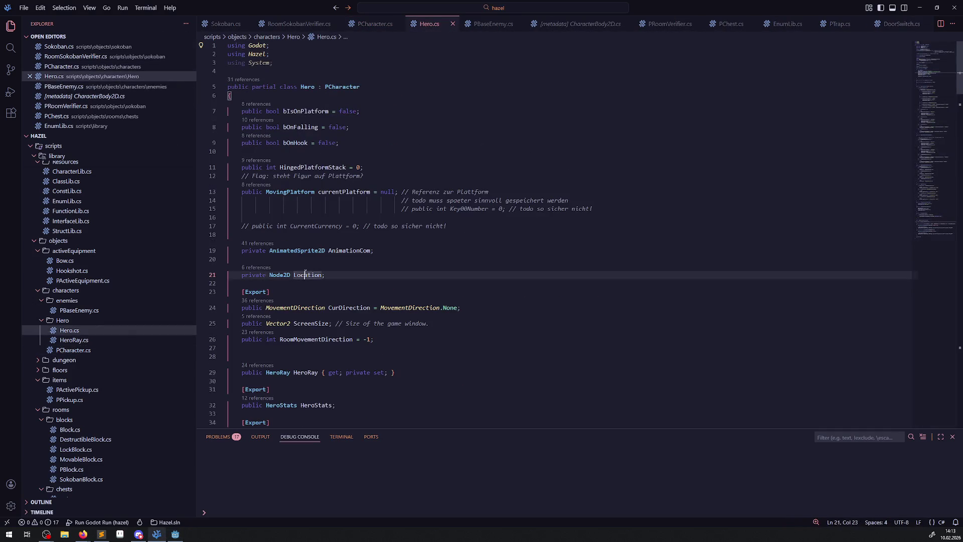
scroll(399, 277, down, 5)
scroll(398, 277, down, 20)
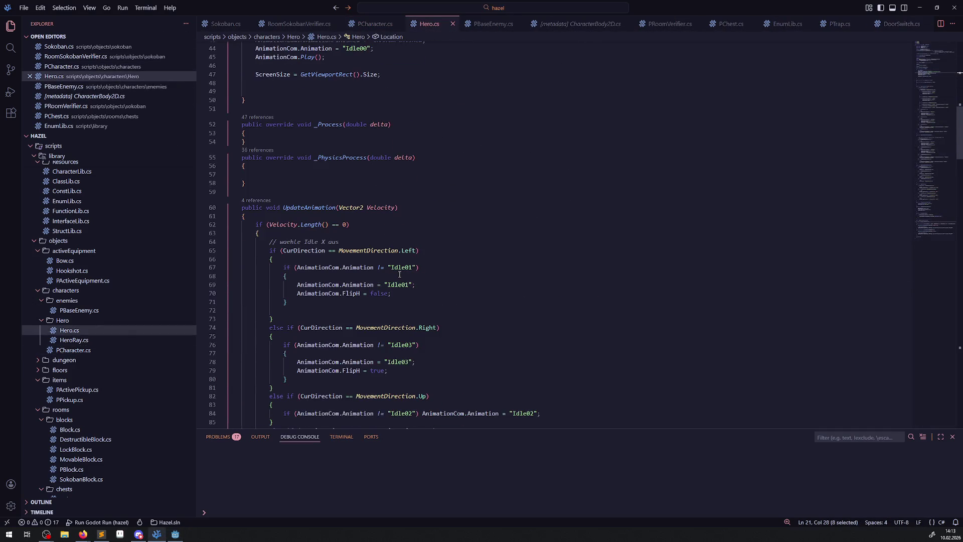
scroll(401, 270, down, 20)
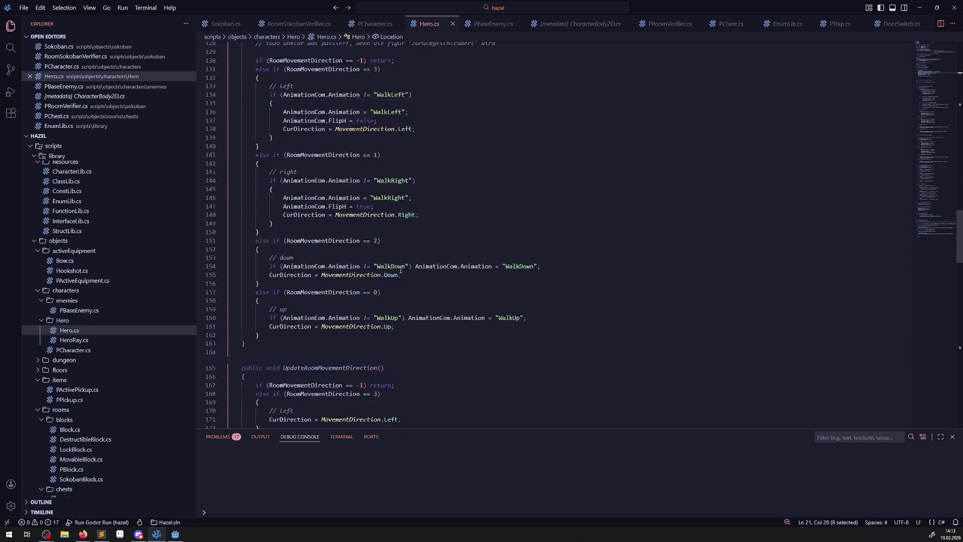
scroll(399, 271, up, 20)
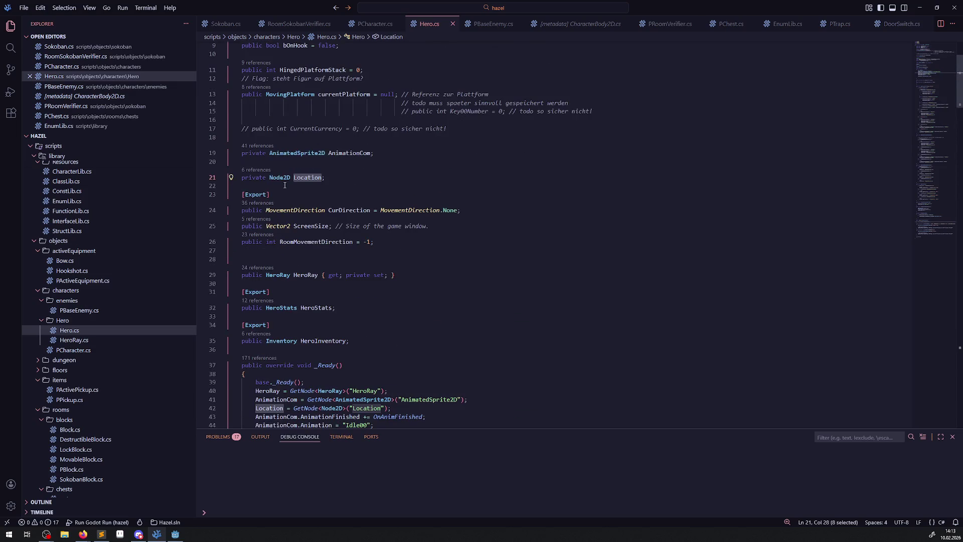
click(257, 171)
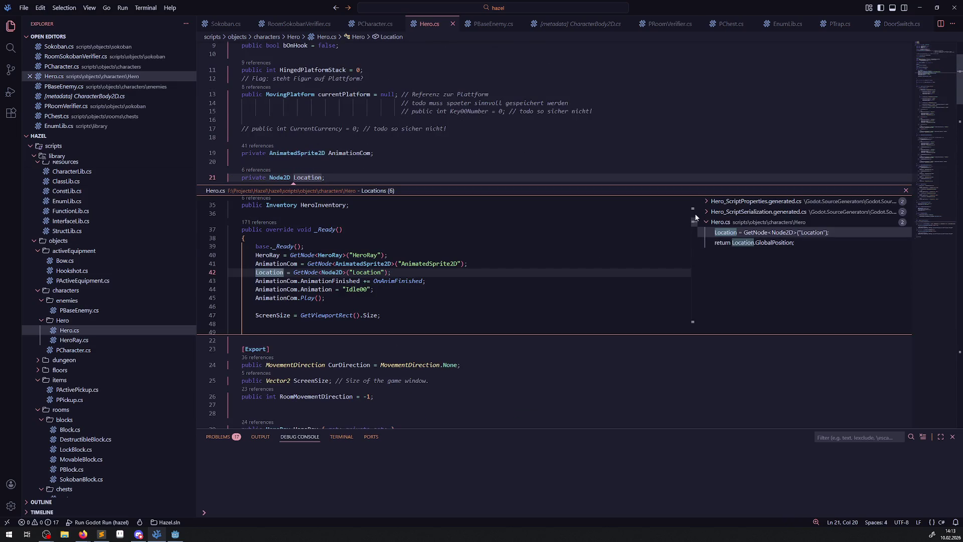
click(763, 244)
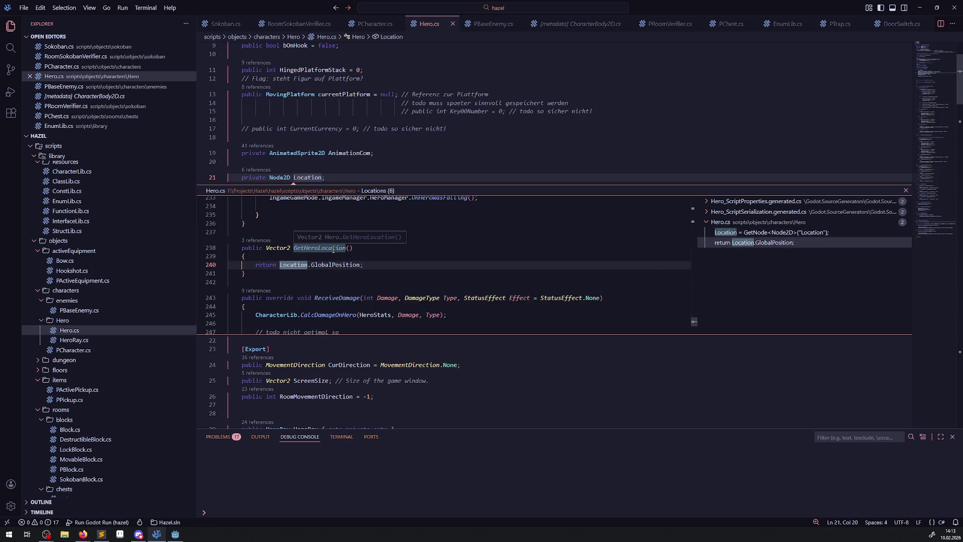
click(906, 189)
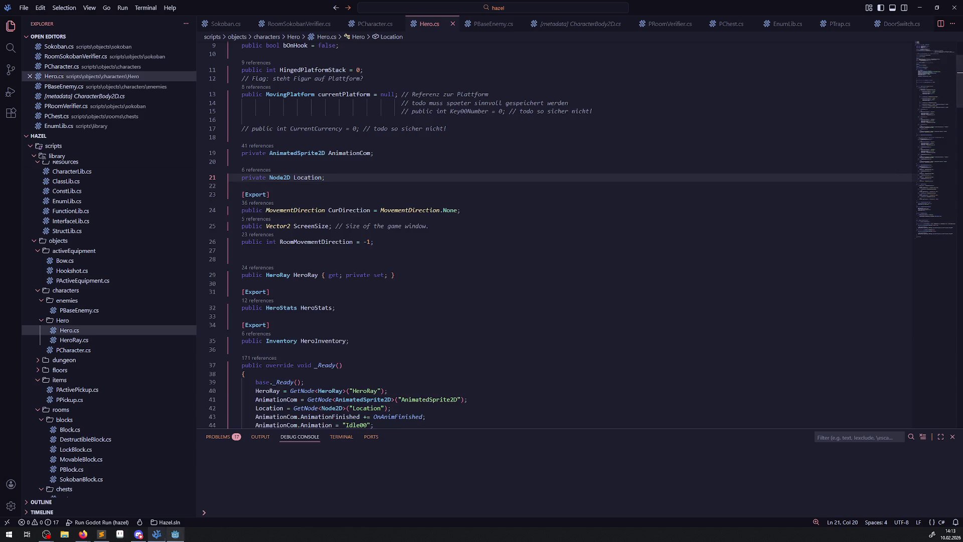
click(176, 534)
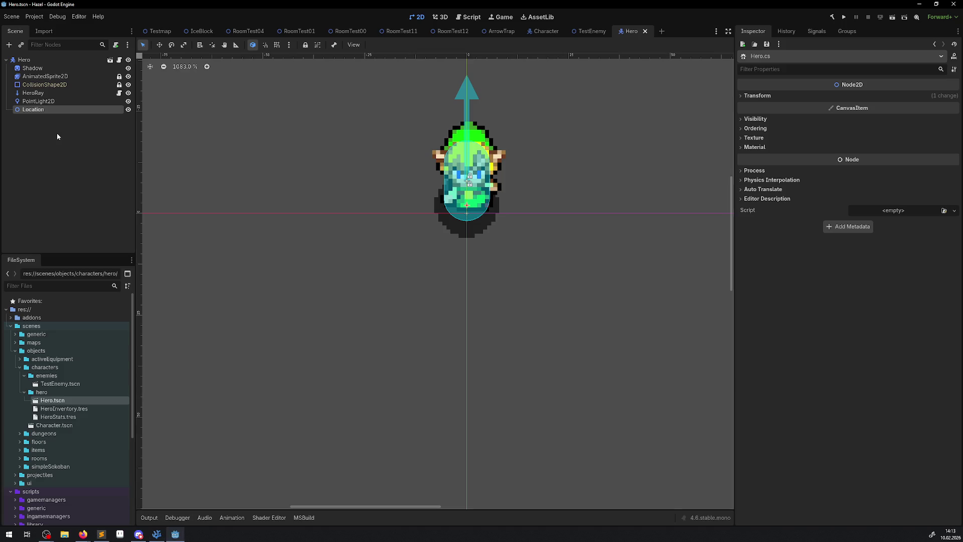
Check the Location node's position, then select the Hero's AnimatedSprite2D to copy into TestEnemy
click(740, 96)
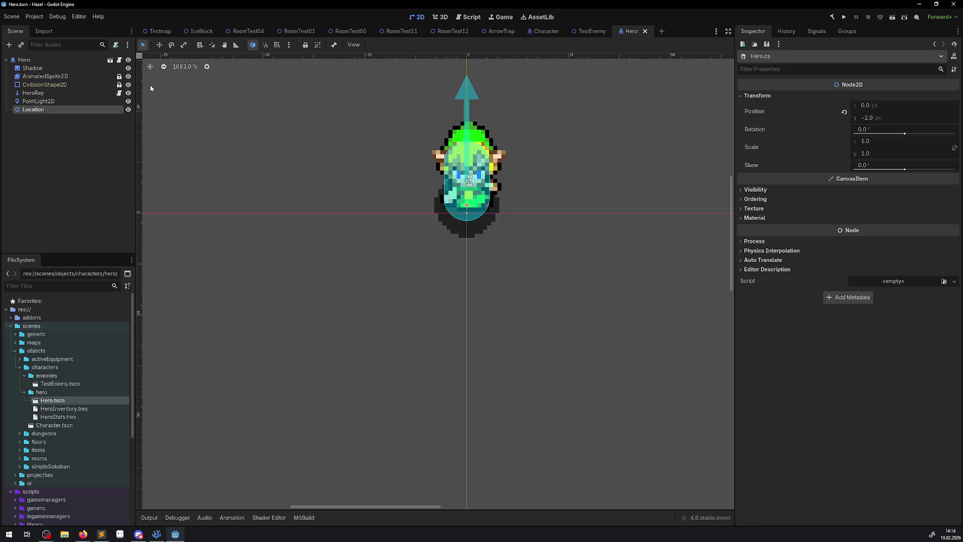
click(48, 79)
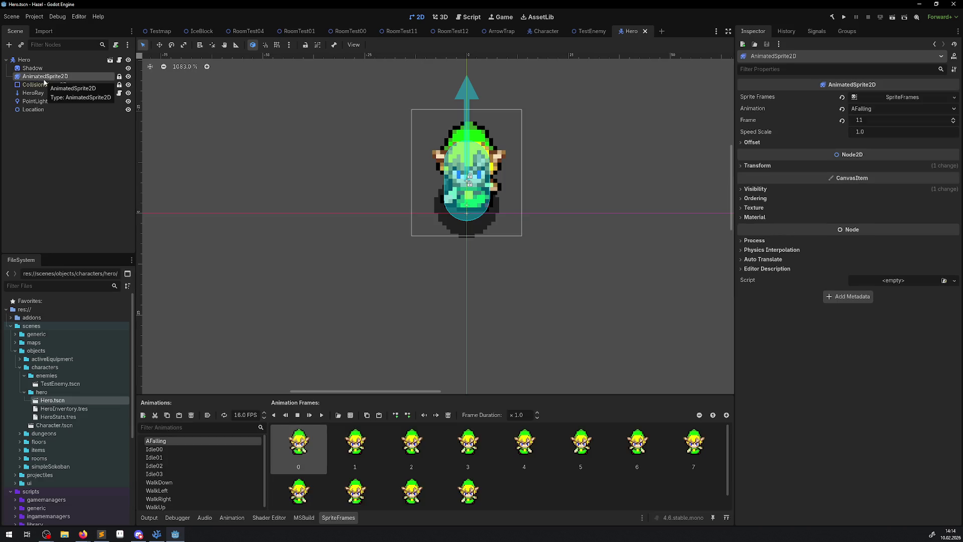
click(85, 138)
click(50, 81)
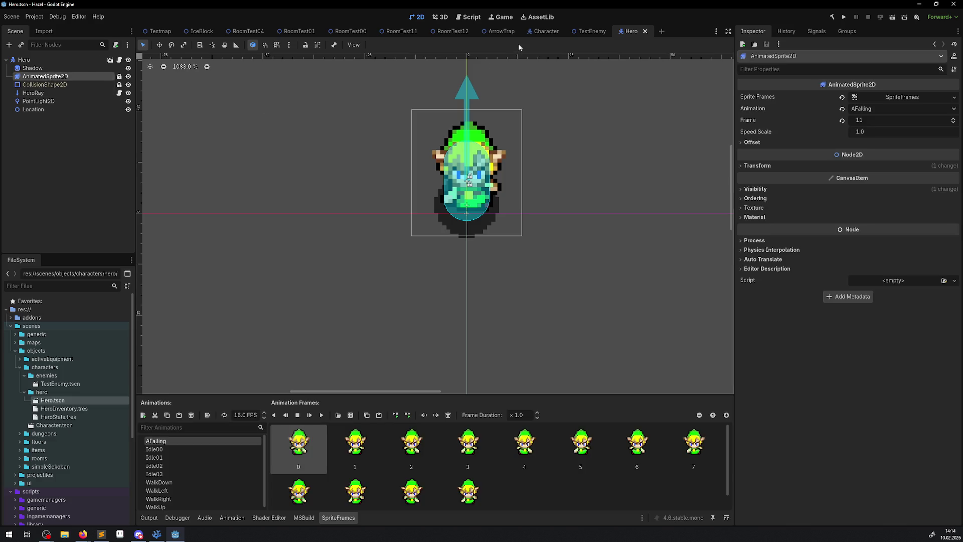
click(592, 31)
Paste the AnimatedSprite2D into TestEnemy and compare it with the Hero sprite's position offset
key(ctrl+v)
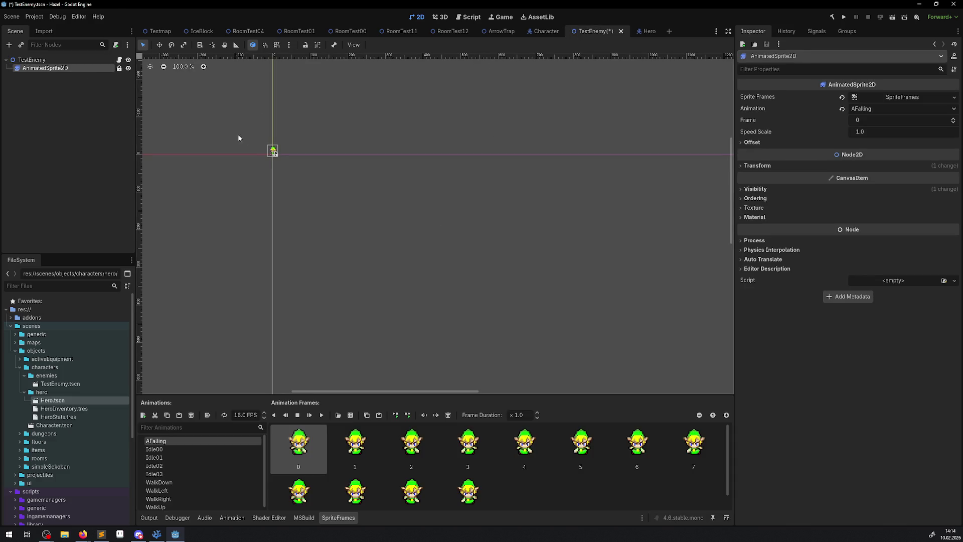
scroll(253, 145, up, 20)
scroll(351, 160, down, 1)
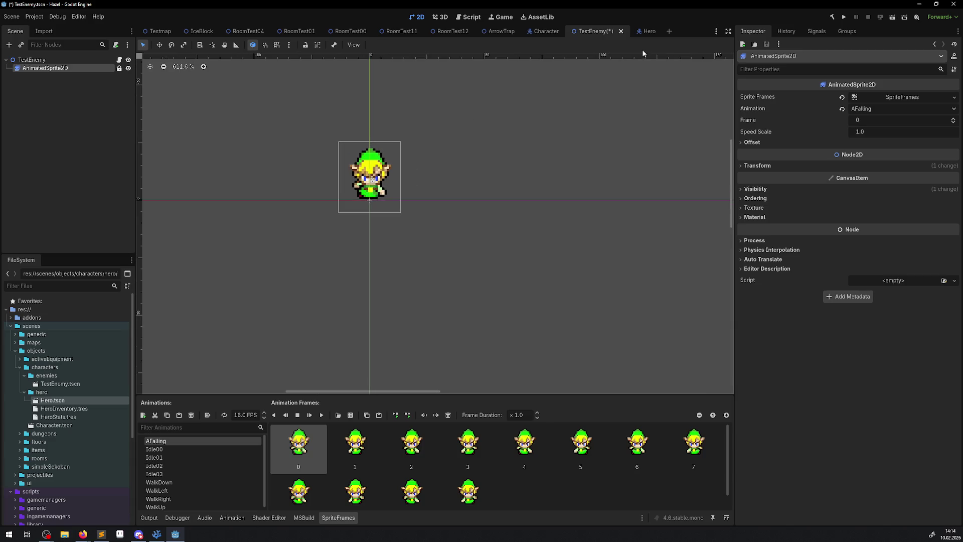
click(646, 31)
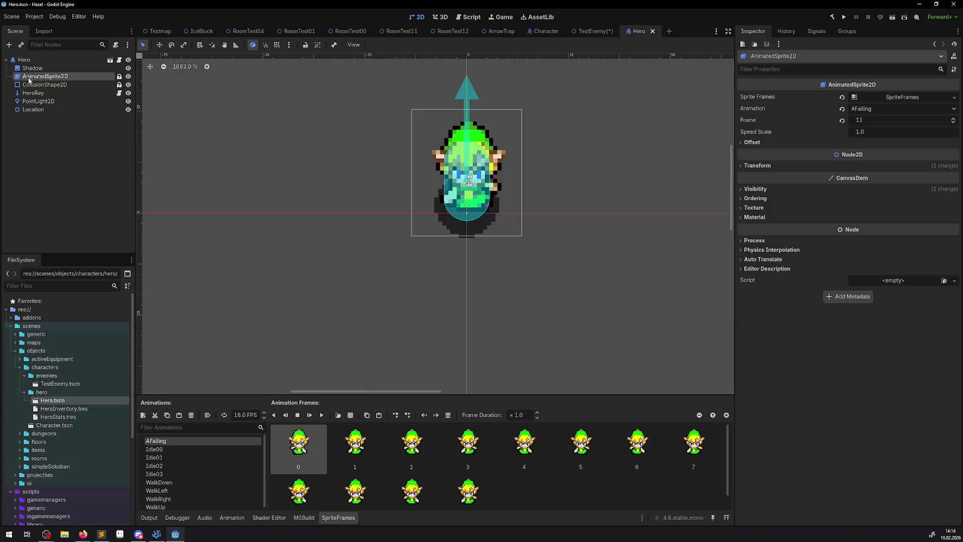
click(25, 59)
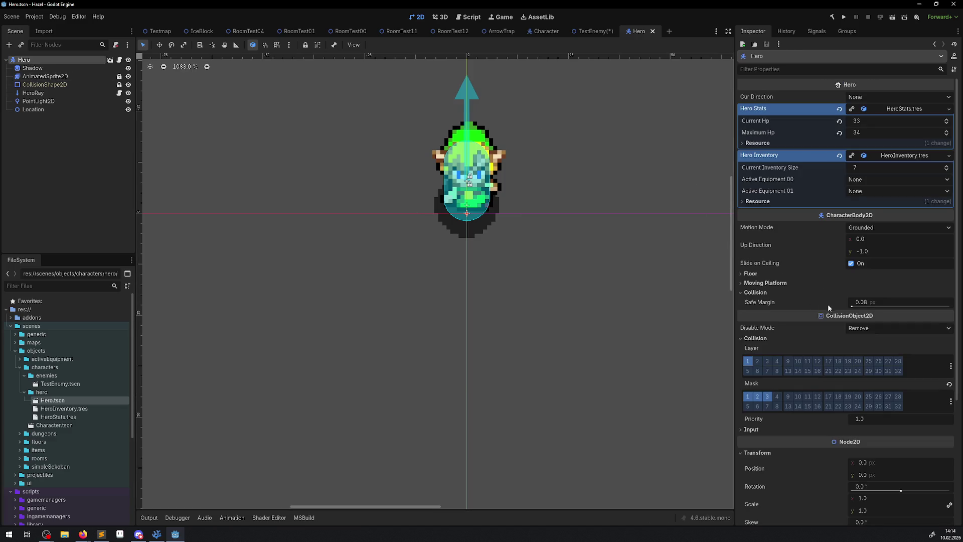
scroll(828, 304, down, 5)
click(45, 76)
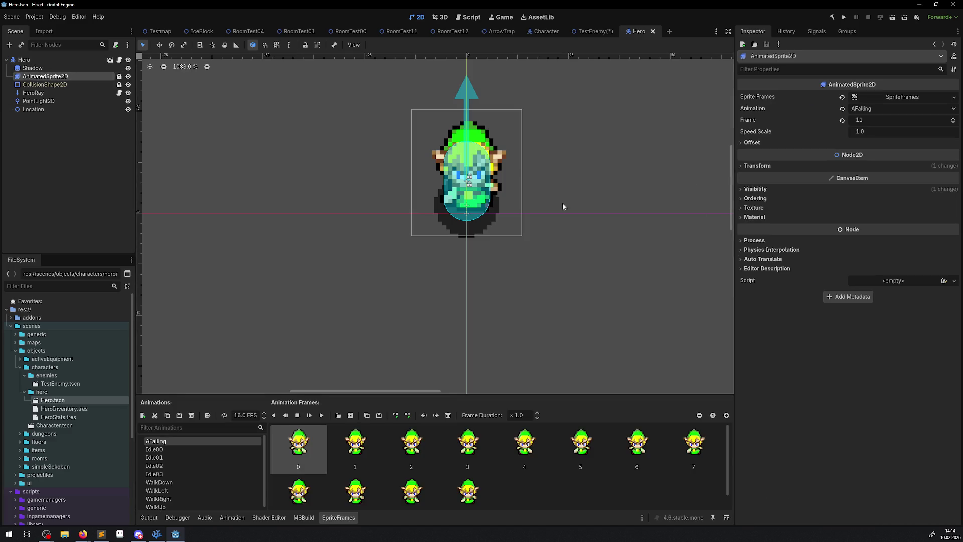
click(745, 168)
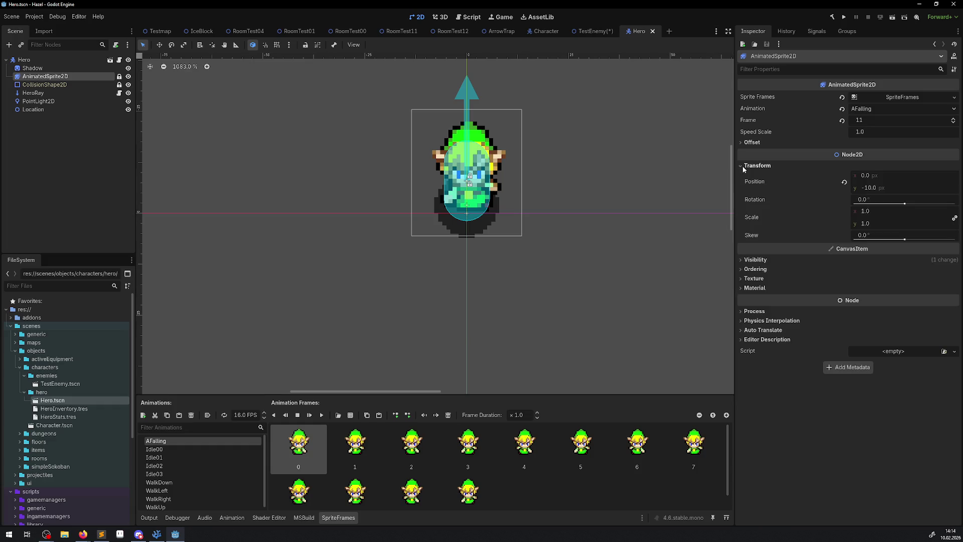
Preview the Idle animations, save TestEnemy, and set the sprite's animation to Idle01
click(593, 32)
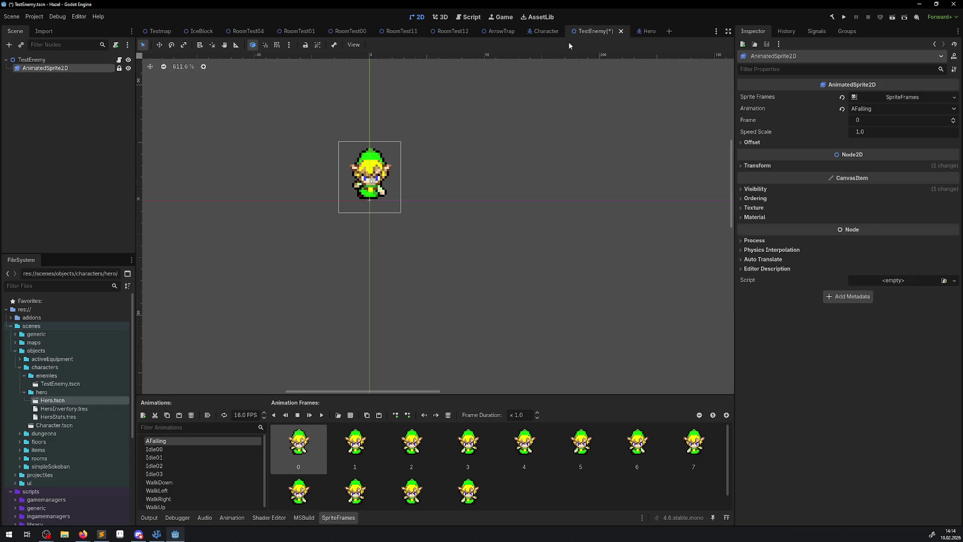
click(163, 450)
click(164, 457)
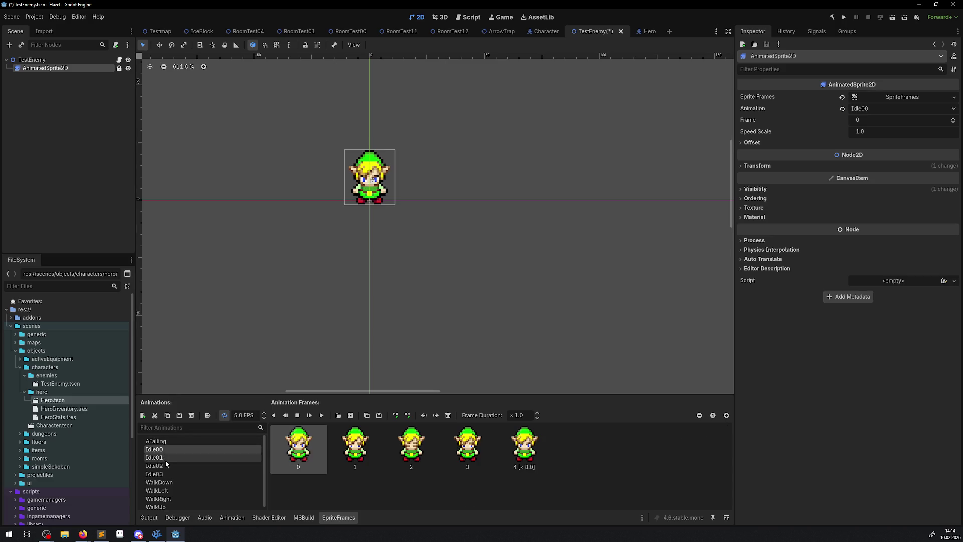
click(170, 473)
click(161, 443)
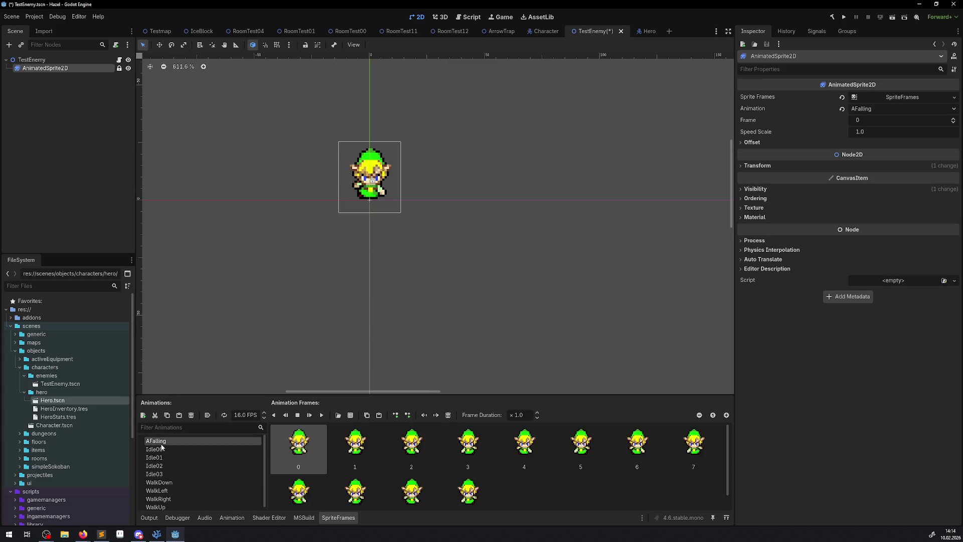
key(ctrl+s)
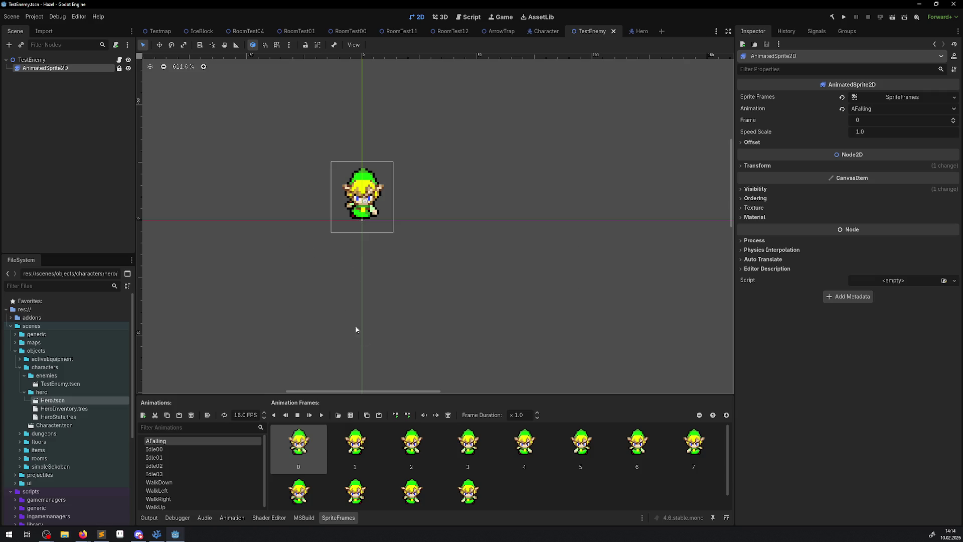
click(190, 457)
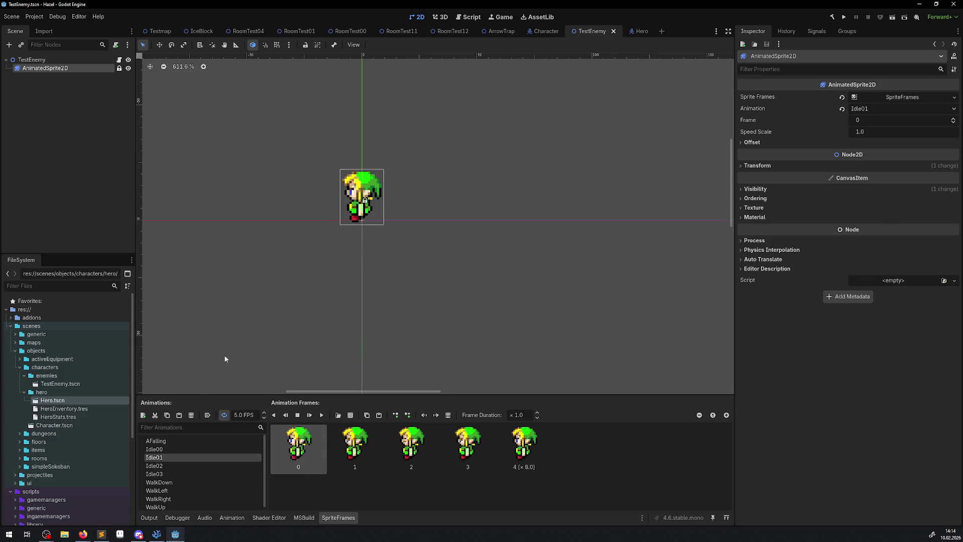
scroll(341, 234, up, 2)
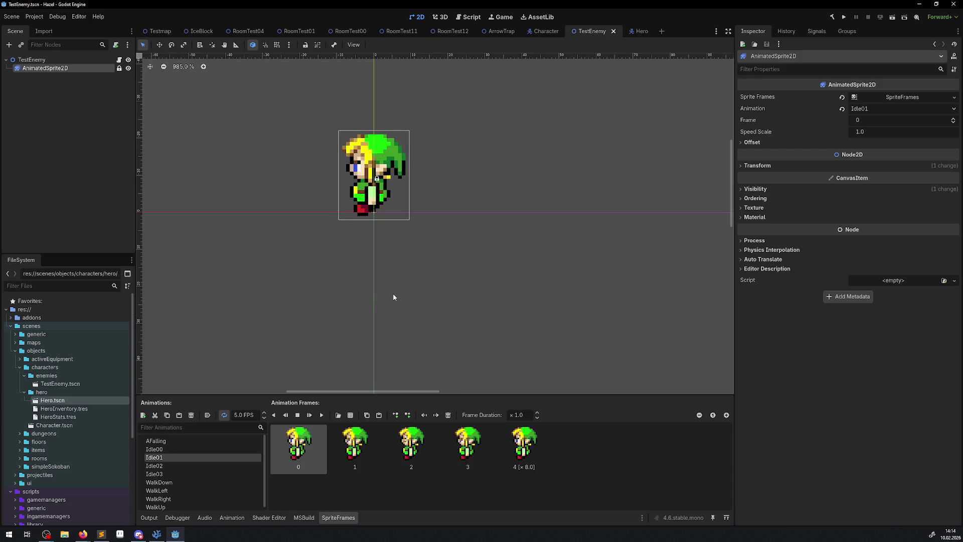
Tint the sprite dark blue through its Visibility Modulate colour by lowering red and green
click(748, 190)
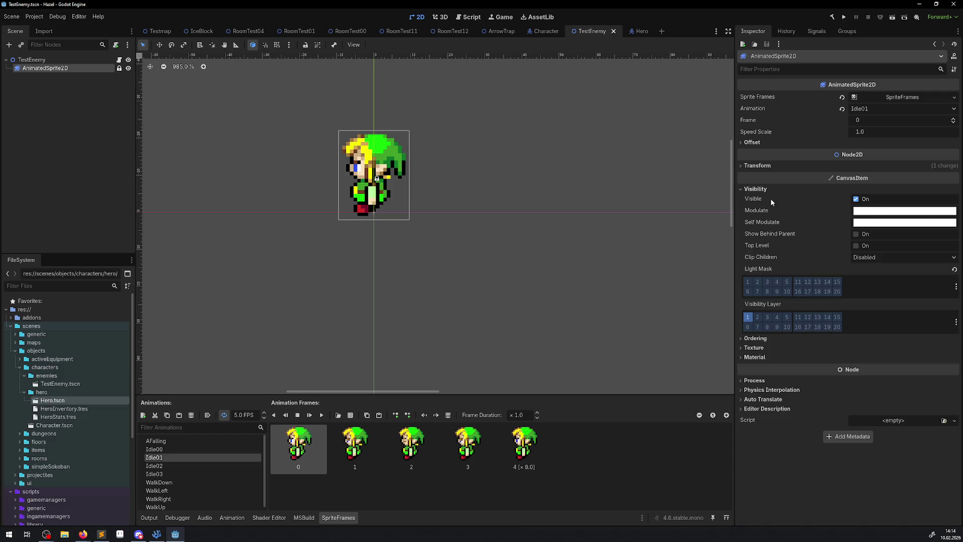
click(926, 211)
click(889, 364)
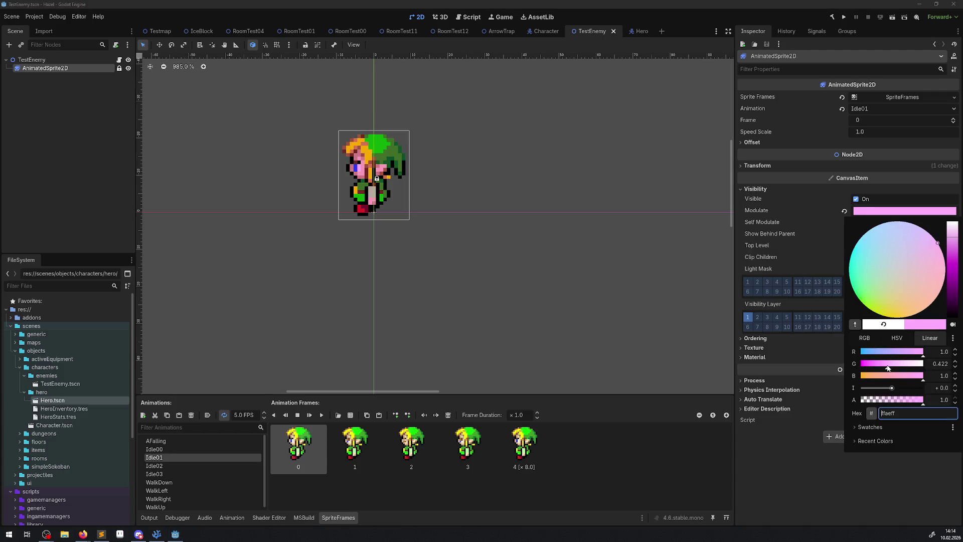
click(874, 365)
mouse_move(873, 365)
mouse_down()
mouse_move(861, 364)
mouse_move(883, 354)
mouse_move(859, 356)
mouse_move(849, 379)
mouse_move(926, 377)
mouse_up()
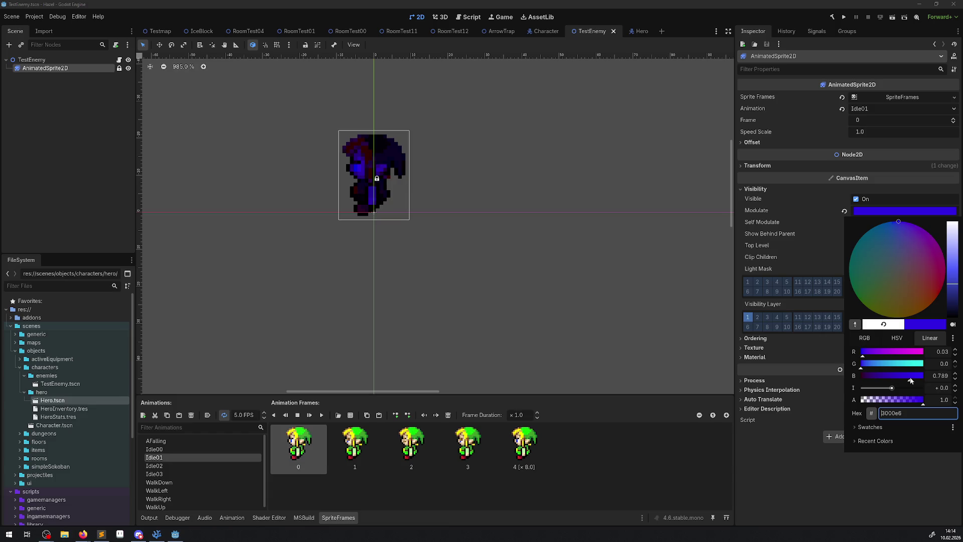
click(426, 253)
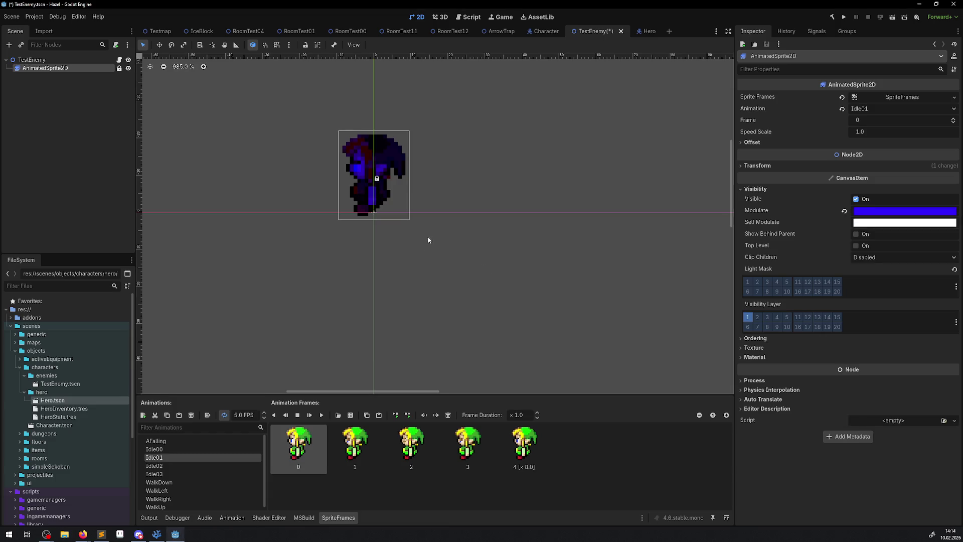
Preview the tinted animations and play WalkDown in the editor
click(171, 443)
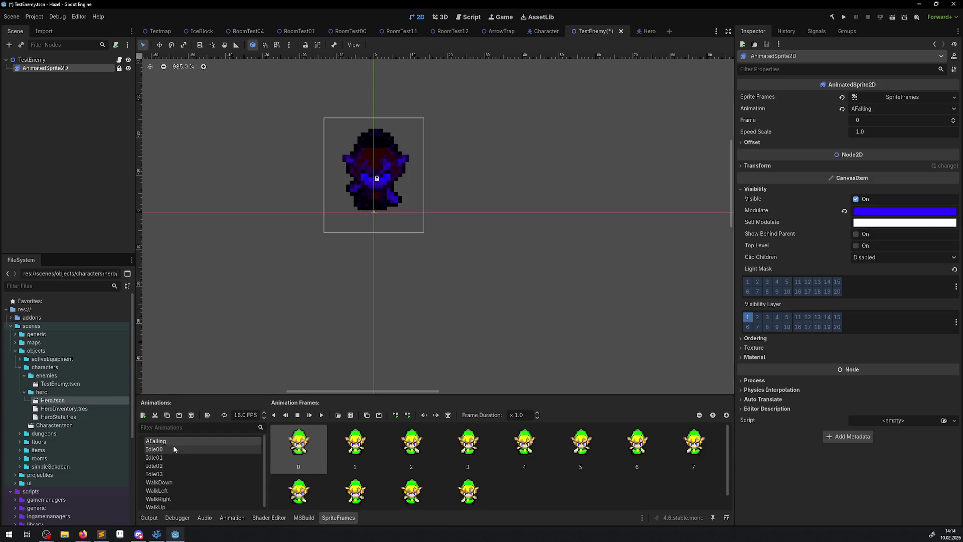
click(171, 449)
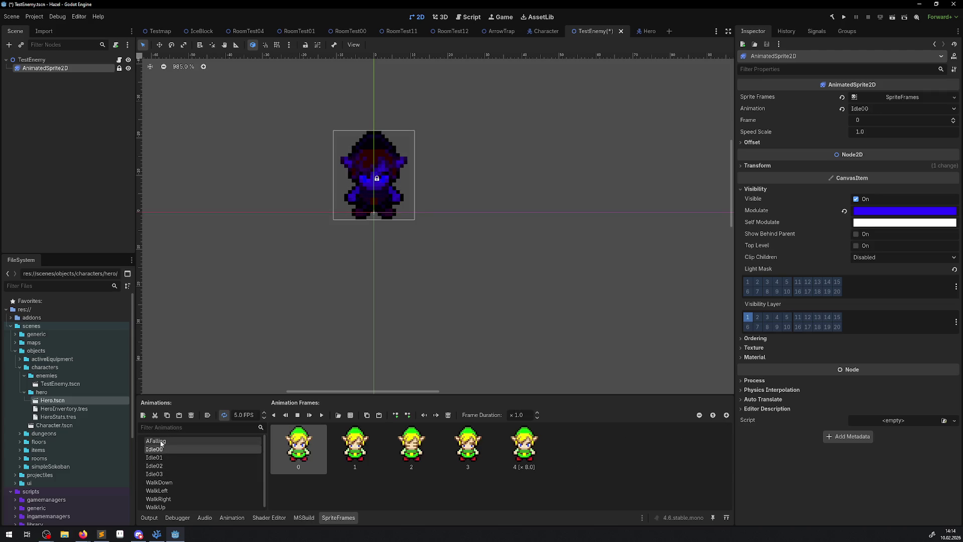
click(176, 482)
click(311, 417)
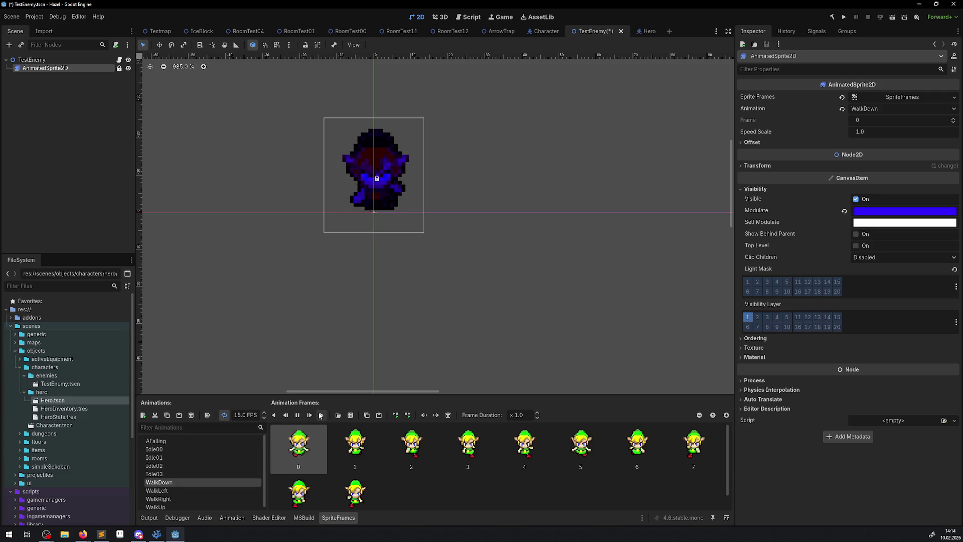
click(536, 237)
scroll(447, 251, up, 7)
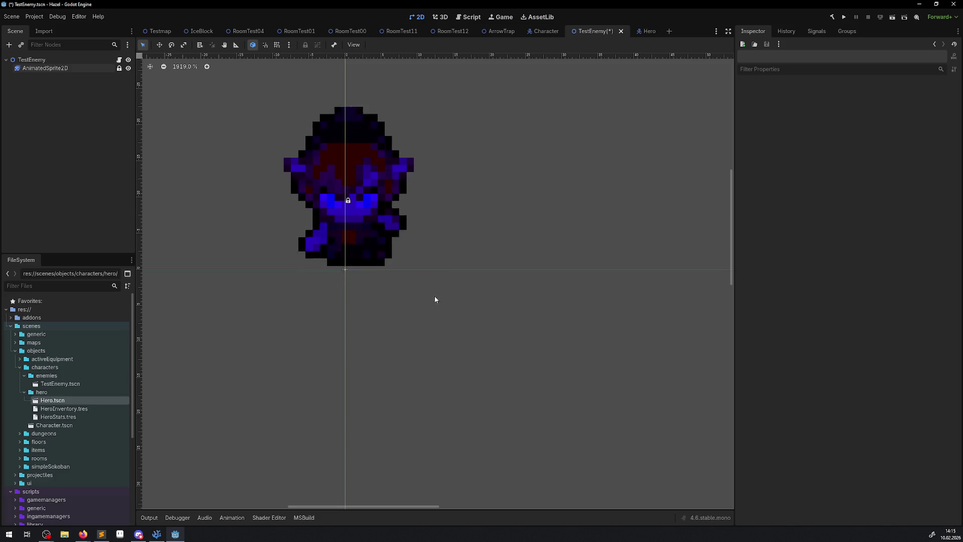
Save the TestEnemy scene, keeping the dark blue Modulate tint on its sprite
scroll(434, 300, down, 4)
scroll(430, 257, up, 2)
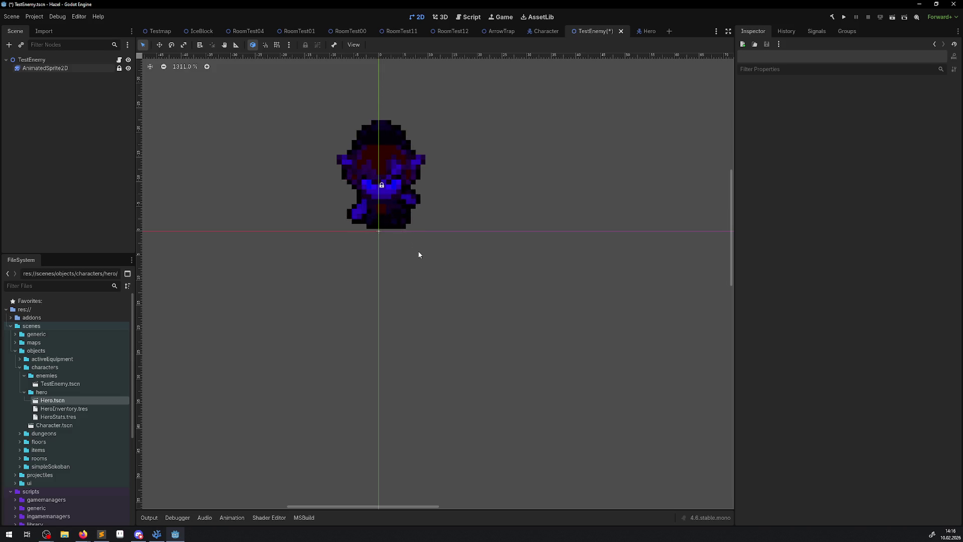
key(ctrl+s)
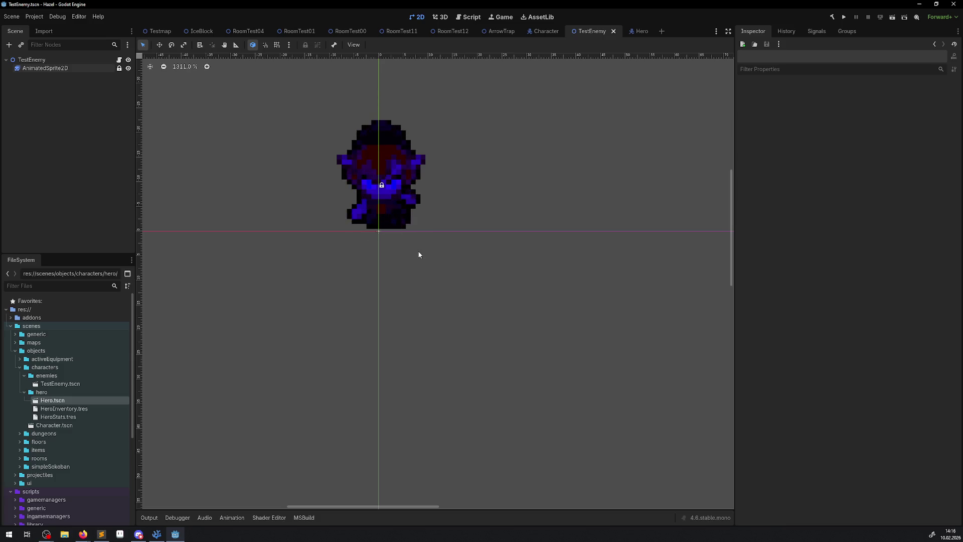
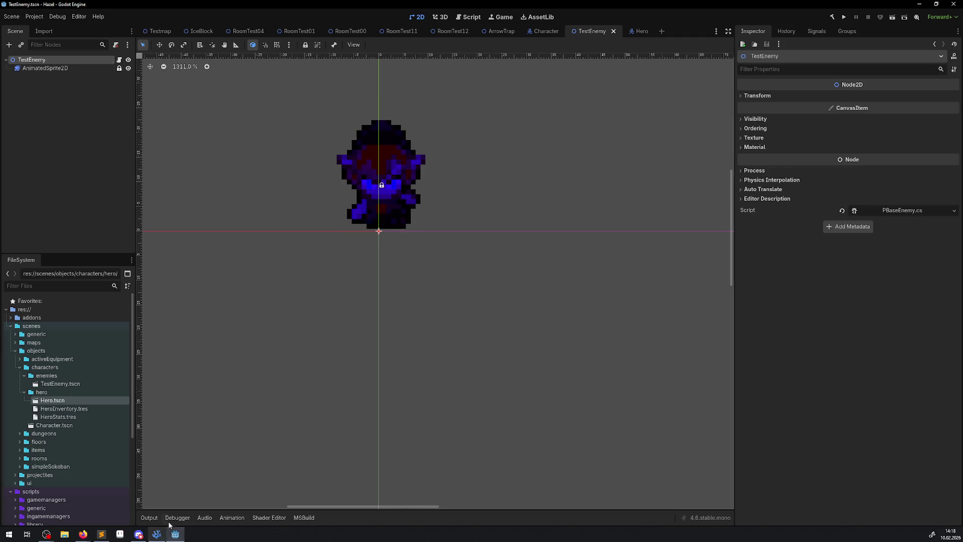
Switch from Godot's TestEnemy scene to the Hero.cs script in Visual Studio Code
click(157, 534)
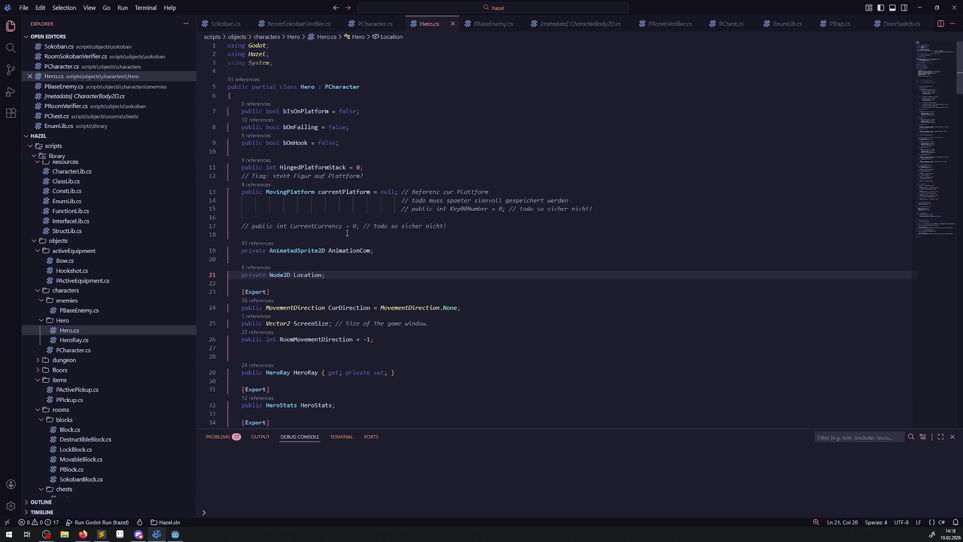
Move the AnimationCom field from Hero.cs into PCharacter.cs after HookVelocity, and save PCharacter.cs
drag(373, 250, 217, 251)
key(ctrl+c)
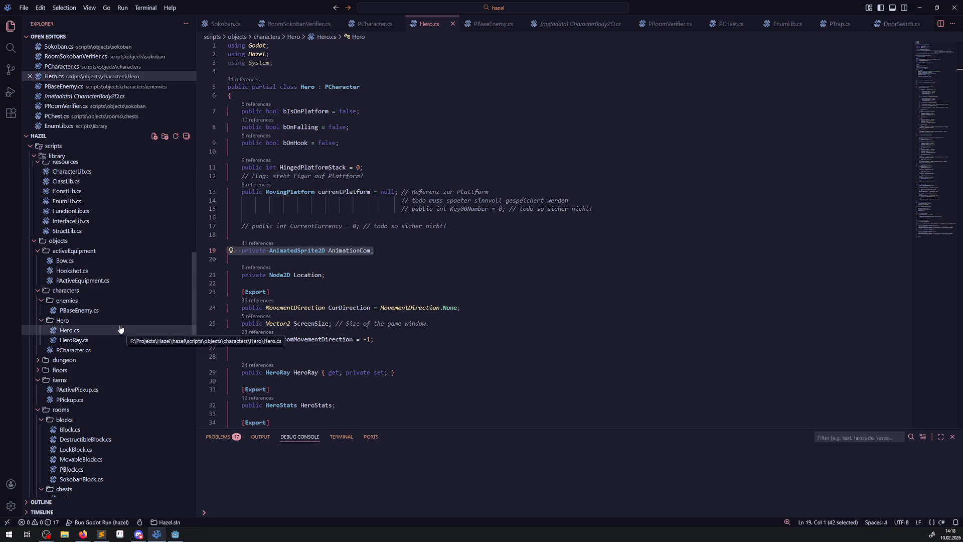
key(BackSpace)
key(BackSpace)
key(BackSpace)
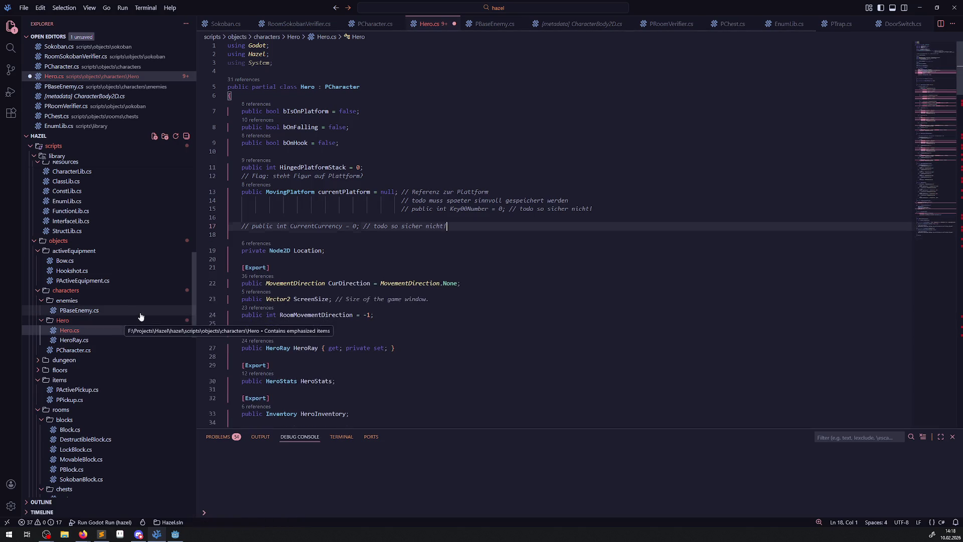
click(75, 350)
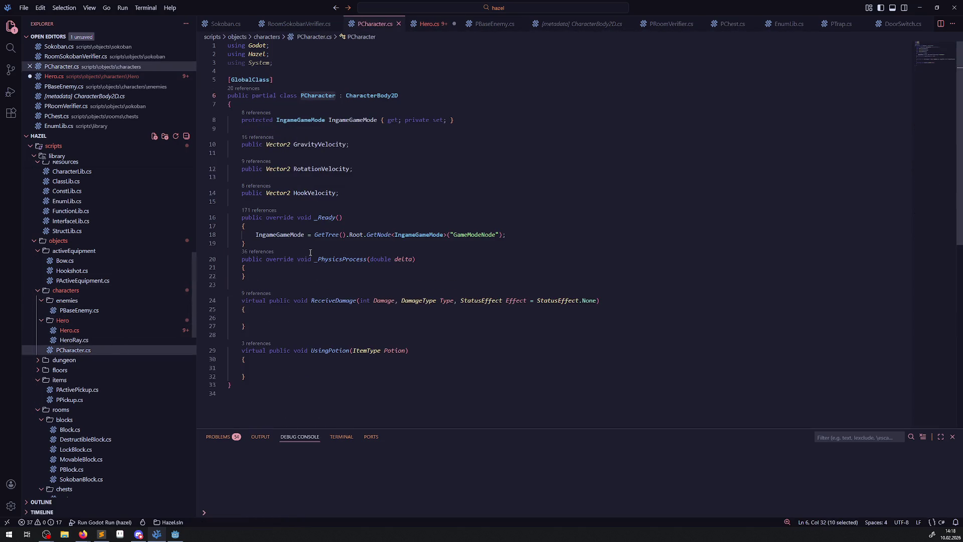
click(344, 199)
key(Return)
key(Return)
key(ctrl+v)
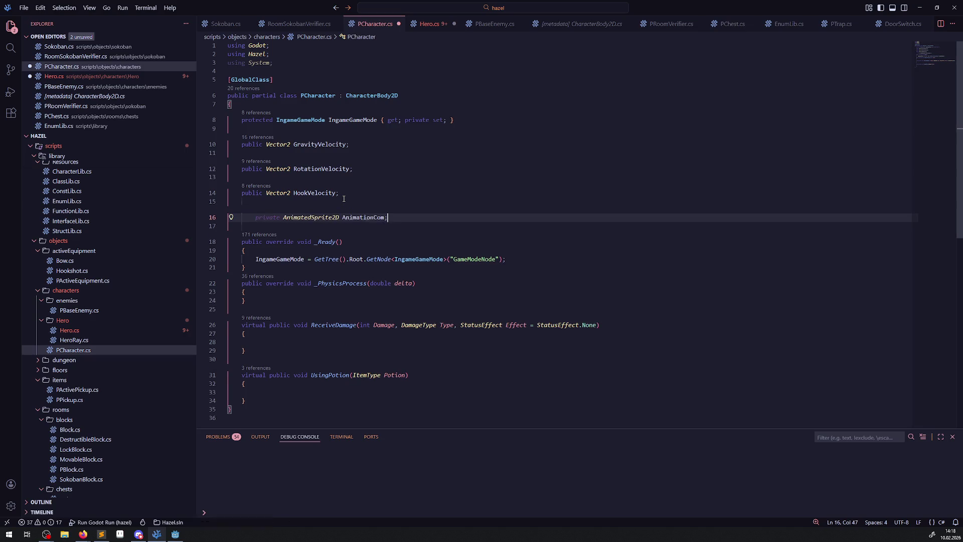
key(ctrl+s)
key(Up)
key(Up)
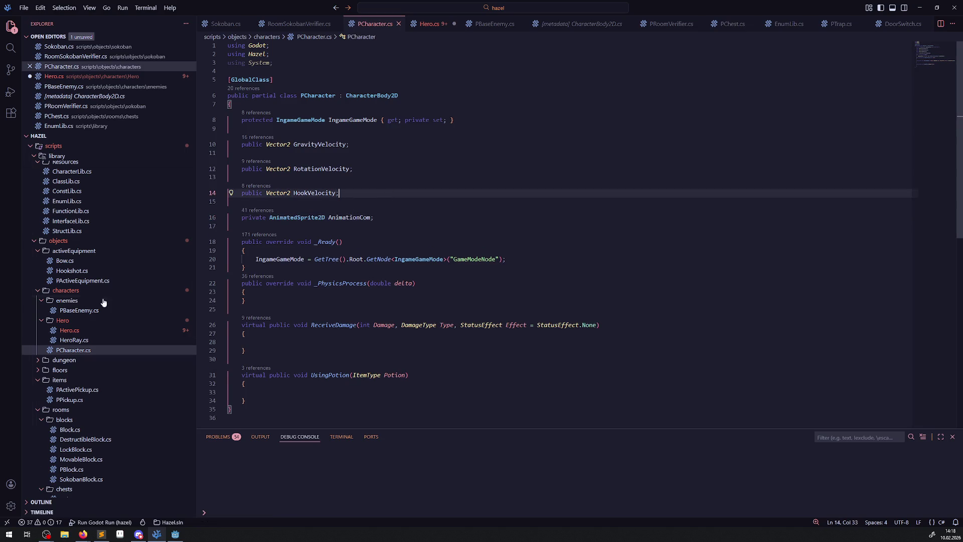
Save the edited Hero.cs and return to PCharacter.cs
click(70, 331)
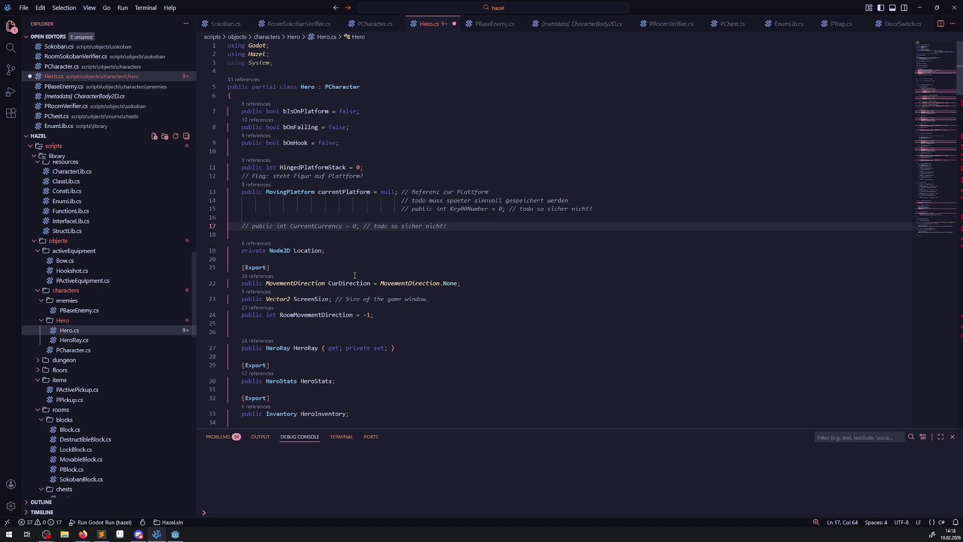
key(ctrl+s)
scroll(358, 301, down, 3)
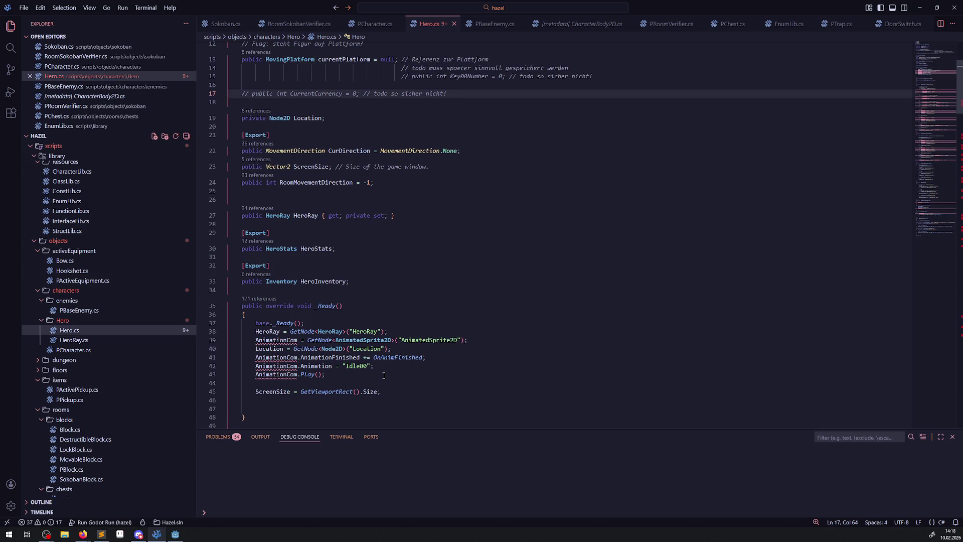
scroll(384, 375, up, 3)
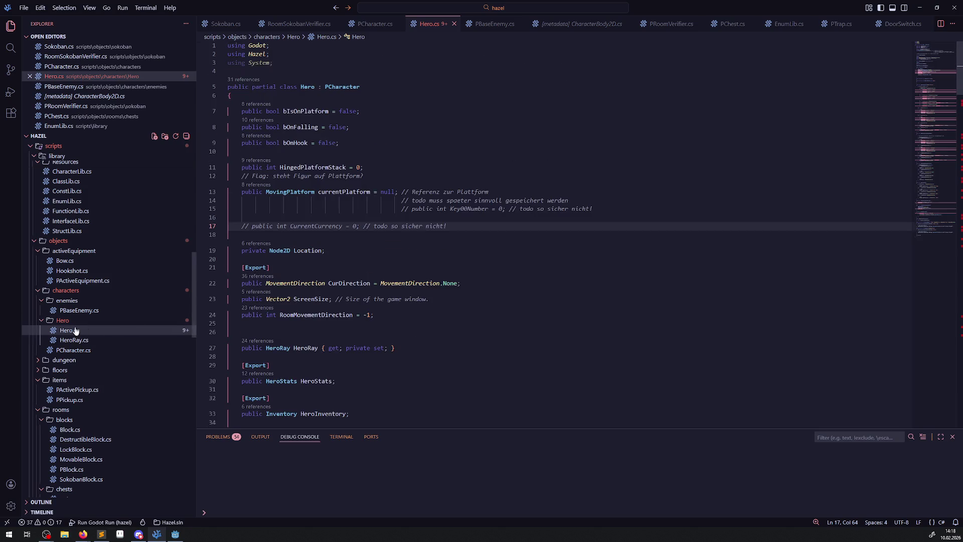
click(73, 350)
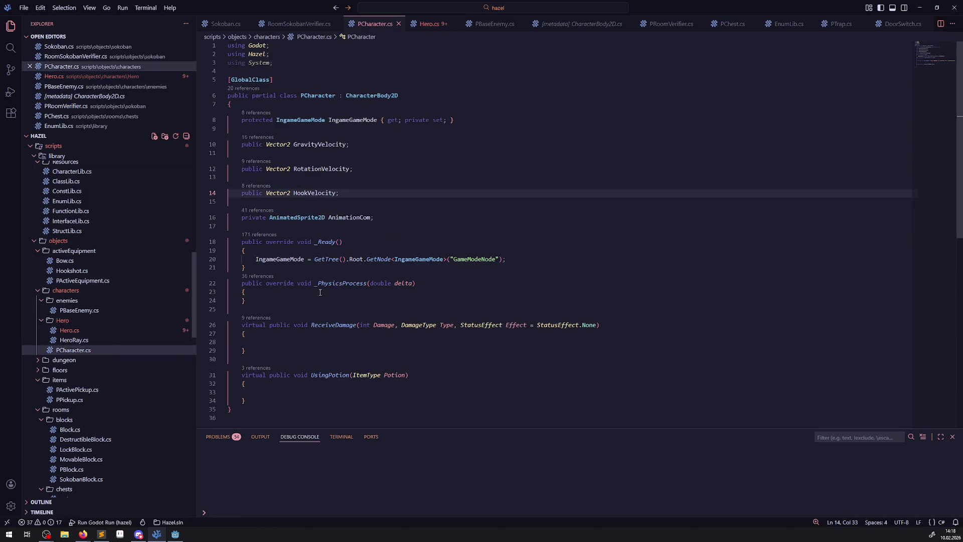
Change AnimationCom's access modifier from private to protected and save PCharacter.cs
double_click(252, 219)
text(prot)
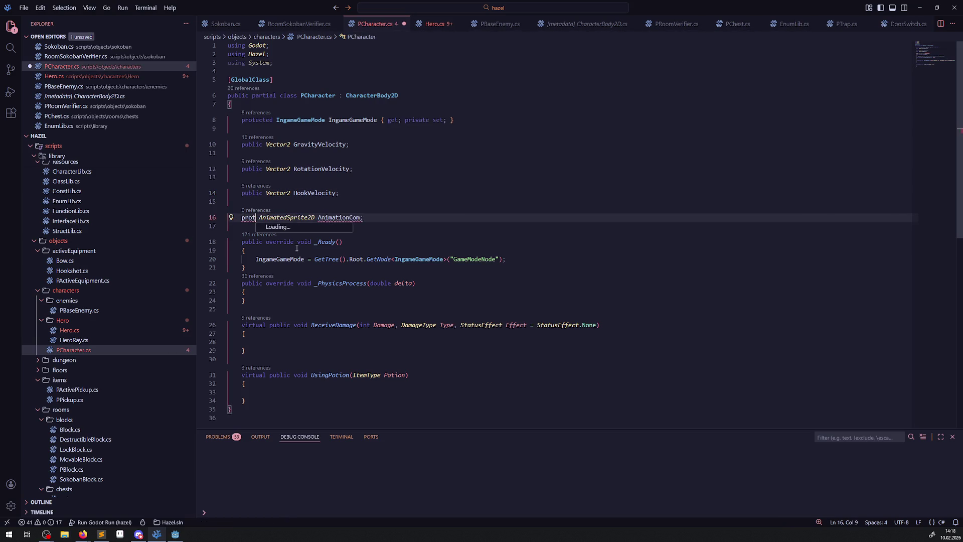
mouse_move(296, 245)
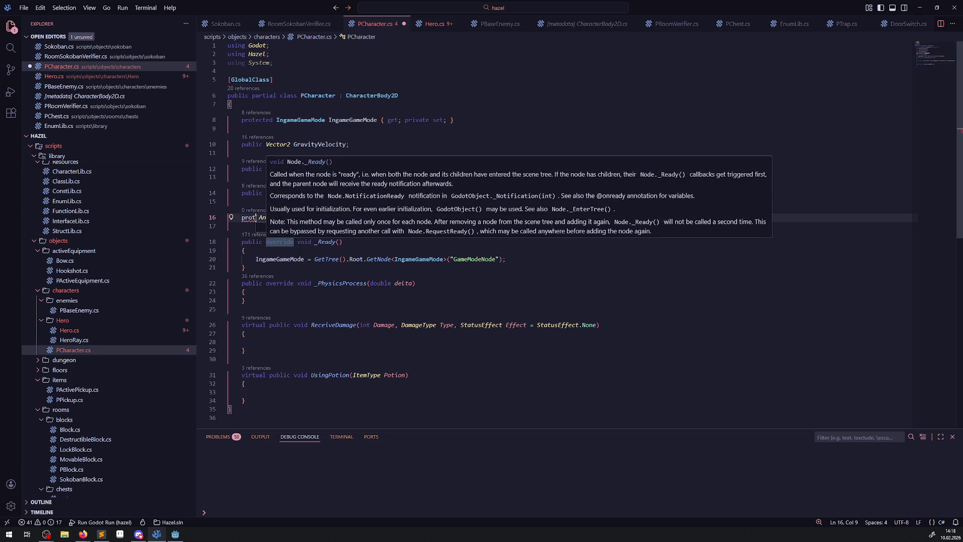
key(ctrl+space)
key(Return)
key(ctrl+s)
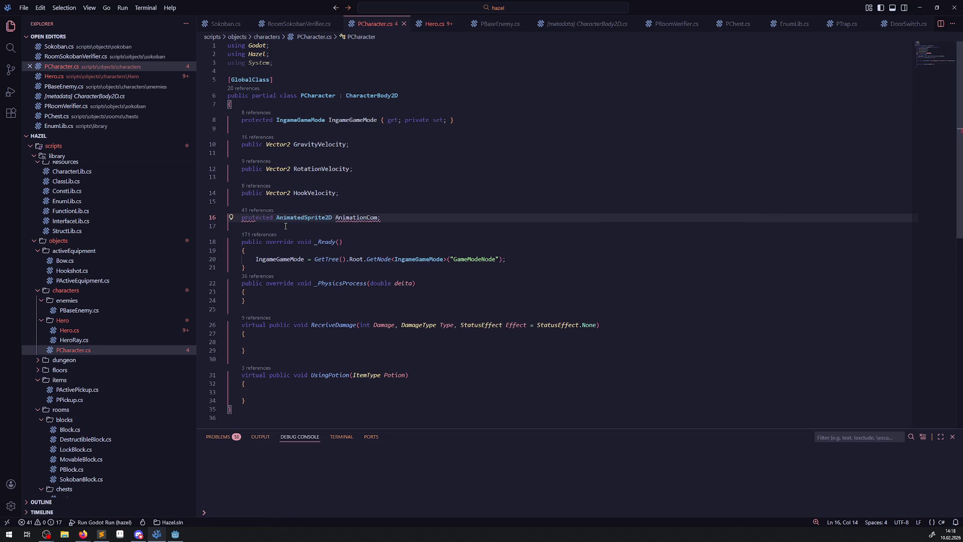
Give AnimationCom the { get; private set; } accessors copied from IngameGameMode
drag(381, 121, 470, 121)
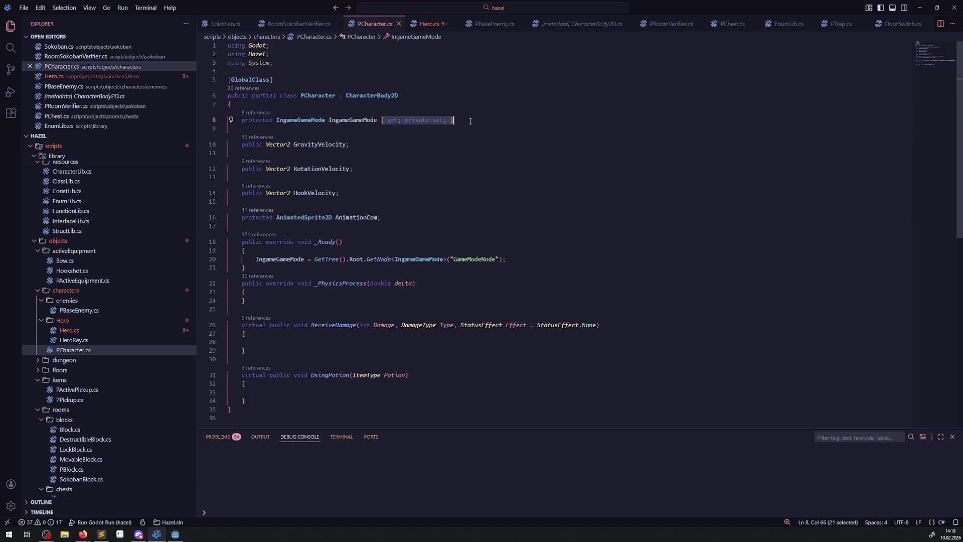
key(ctrl+c)
click(384, 219)
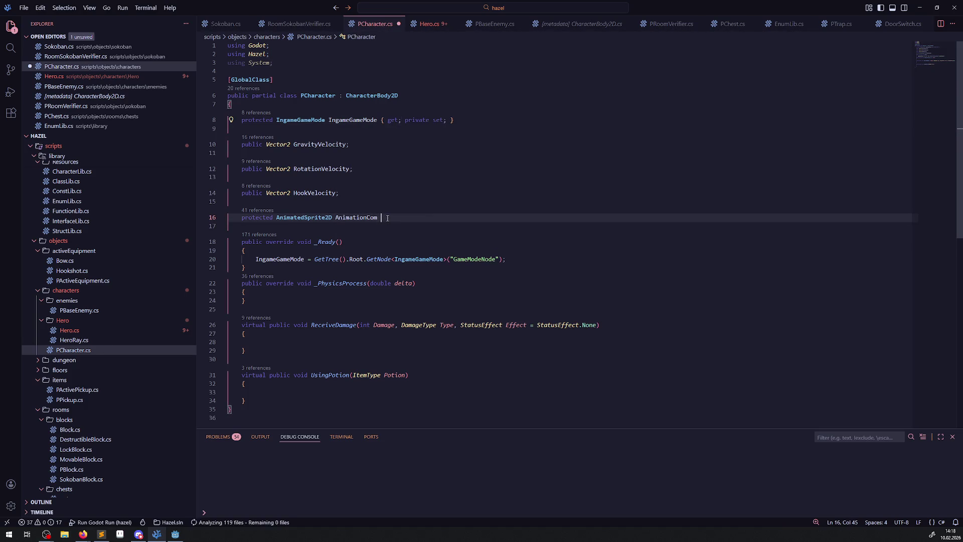
key(BackSpace)
key(ctrl+v)
Delete the AnimationCom GetNode assignment from Hero's _Ready and save Hero.cs
click(71, 330)
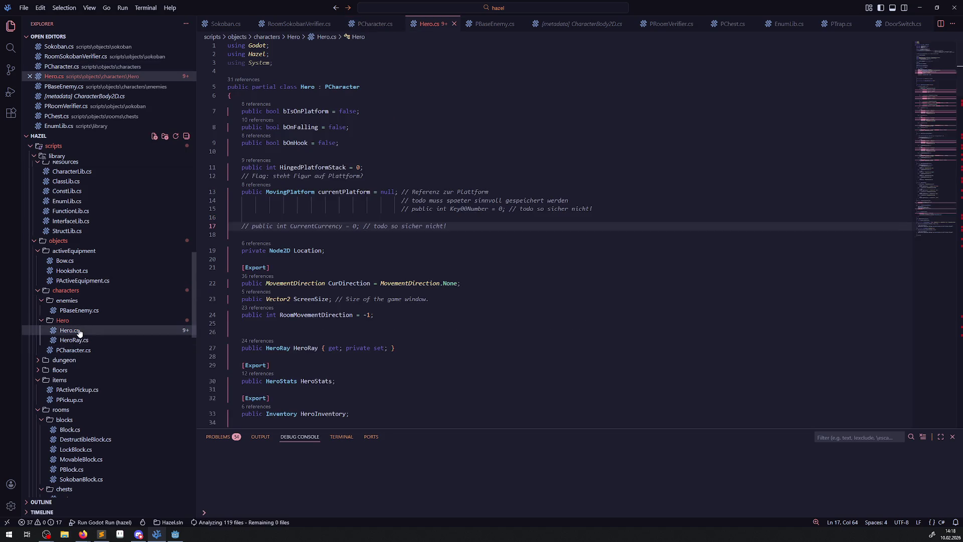
scroll(415, 303, down, 5)
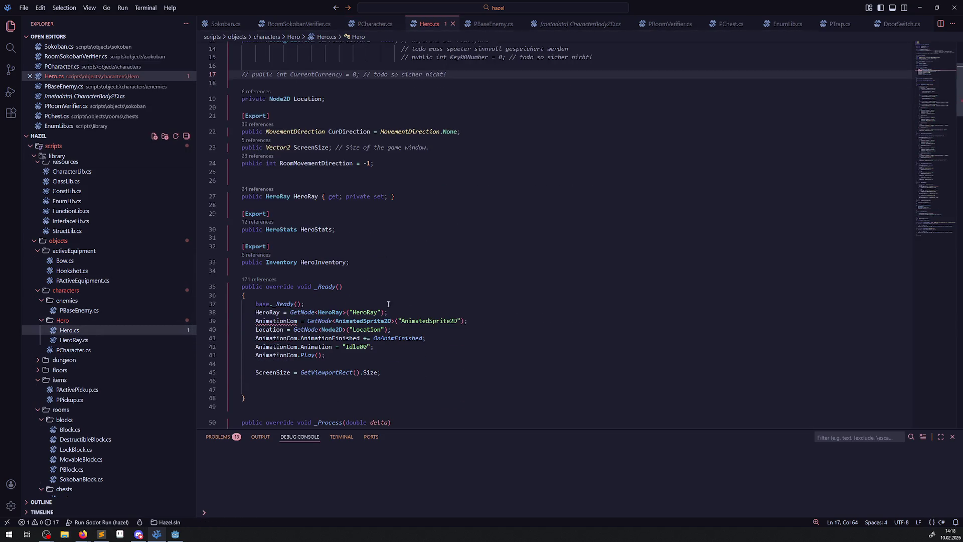
drag(253, 321, 484, 322)
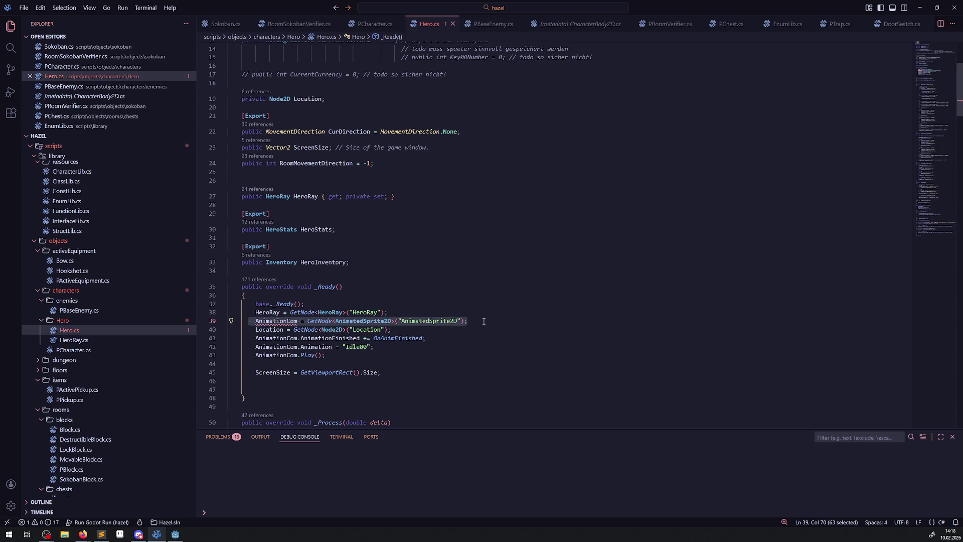
key(BackSpace)
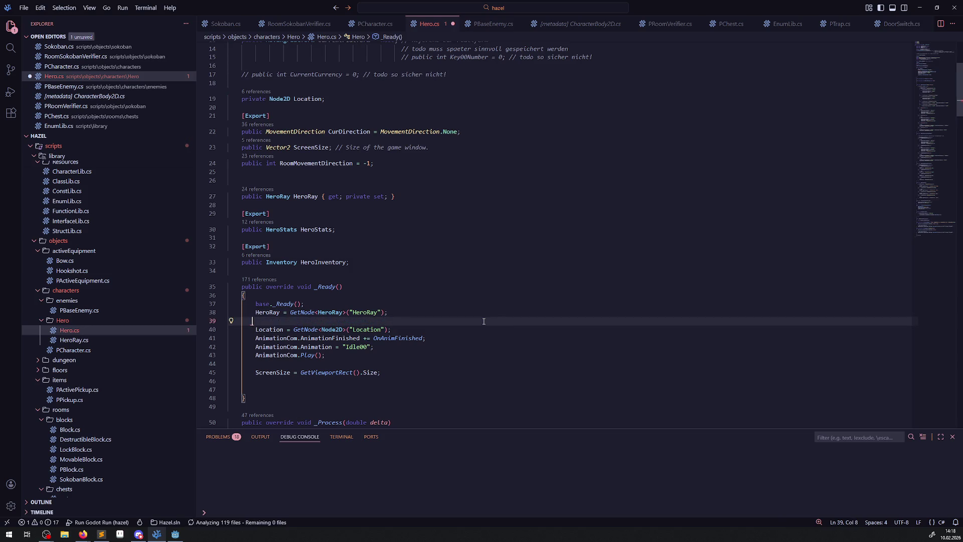
key(BackSpace)
key(BackSpace)
key(BackSpace)
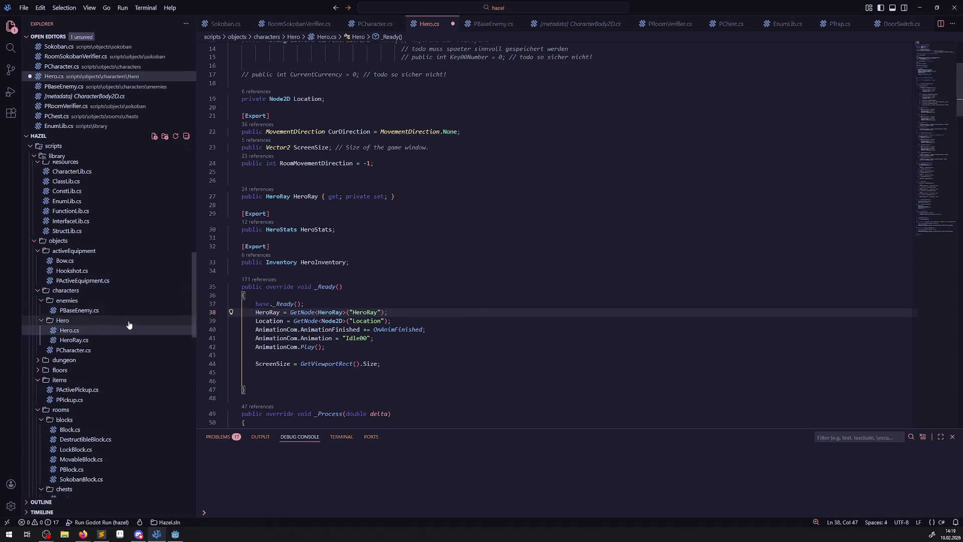
key(ctrl+s)
Add the AnimationCom GetNode<AnimatedSprite2D>("AnimatedSprite2D") assignment to PCharacter's _Ready
click(66, 350)
click(315, 251)
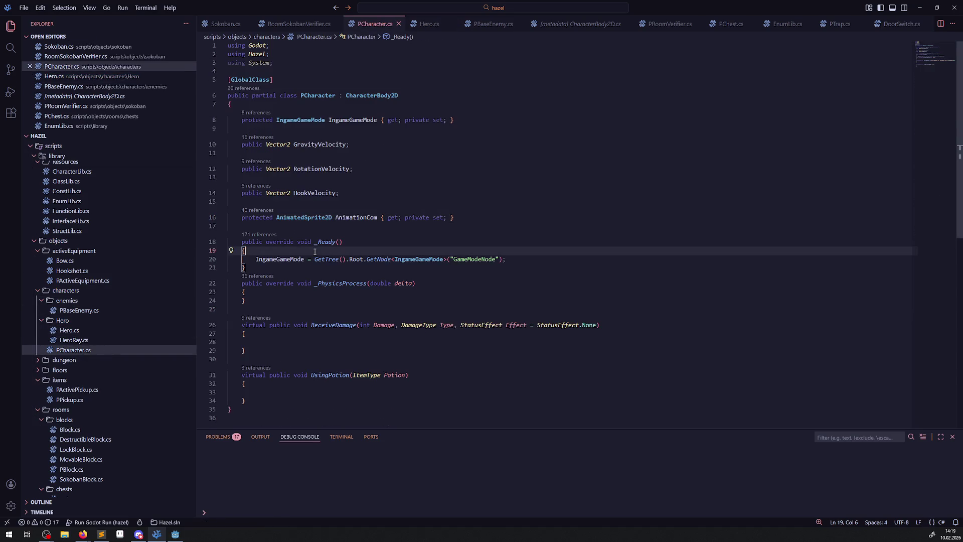
click(514, 259)
key(Return)
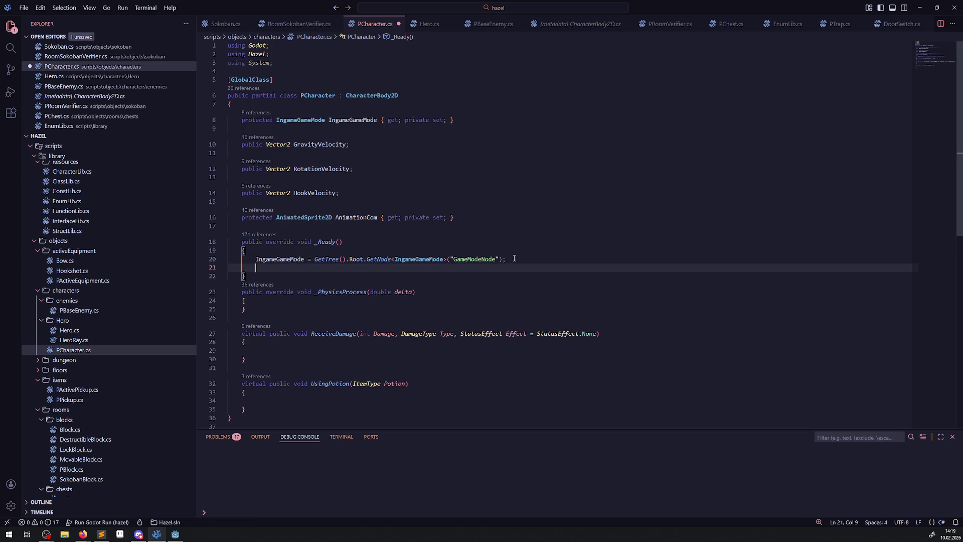
key(Tab)
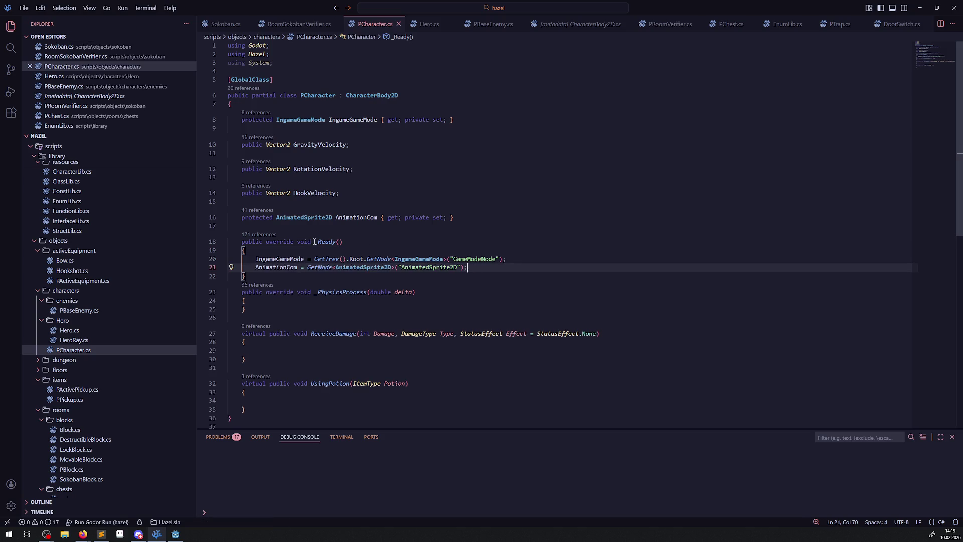
drag(315, 242, 343, 242)
Add a base._Ready(); call inside PBaseEnemy's _Ready and save
click(102, 312)
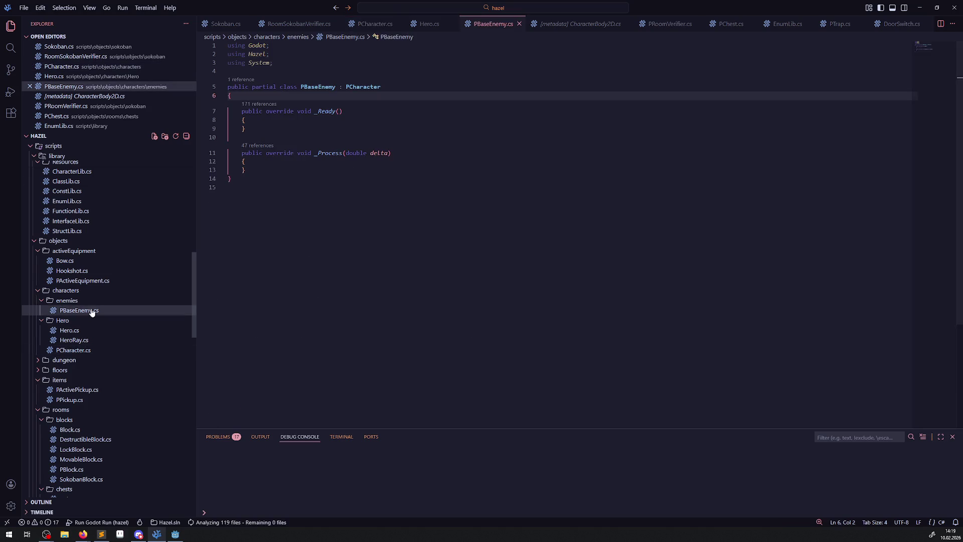
click(271, 119)
key(Return)
text(base.)
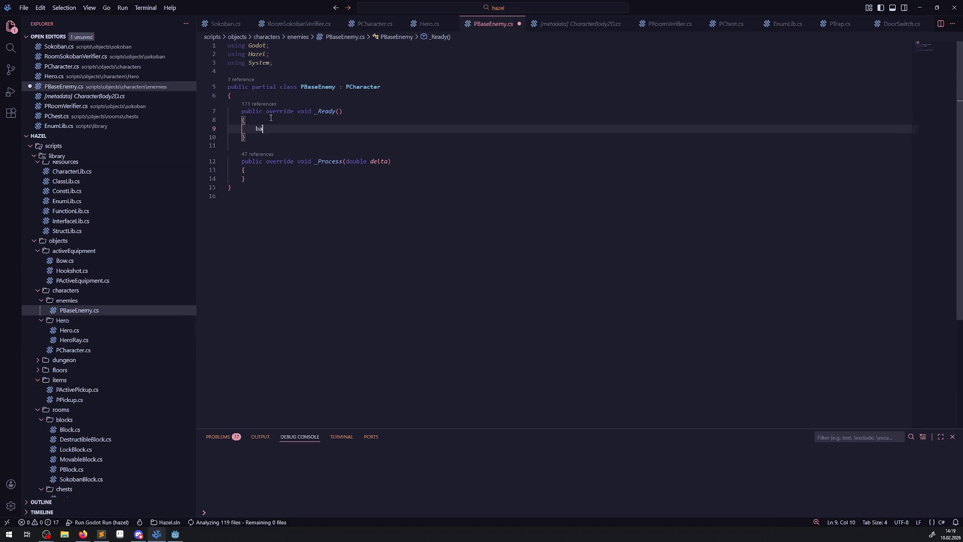
key(ctrl+v)
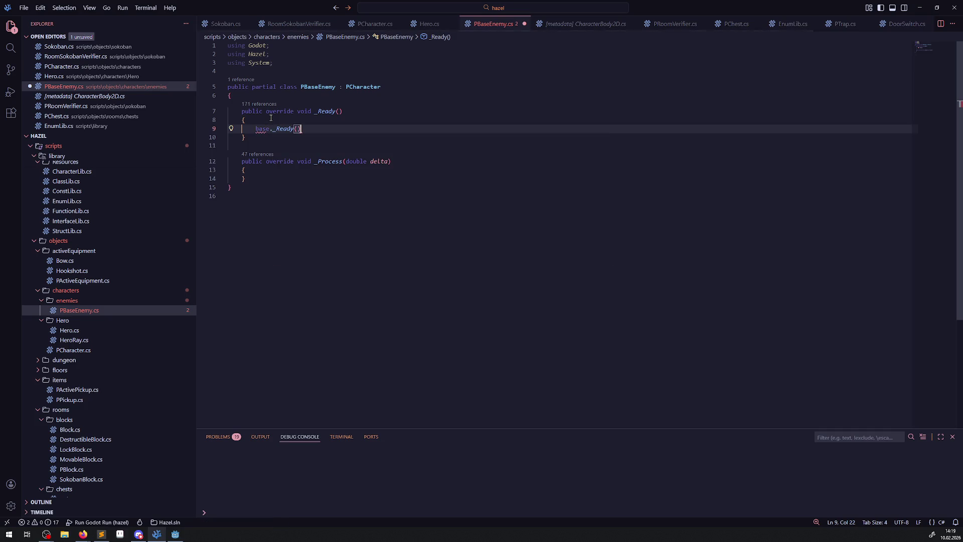
text(;)
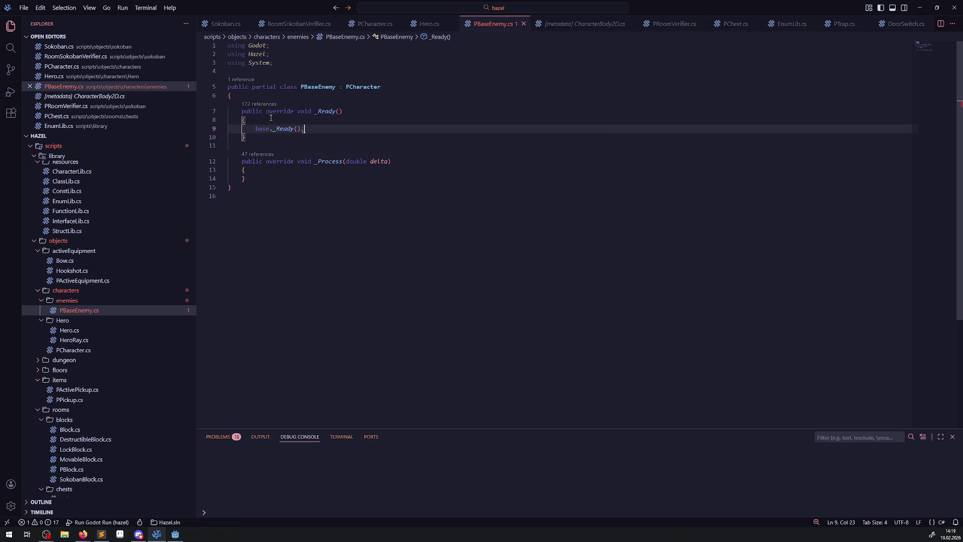
key(ctrl+s)
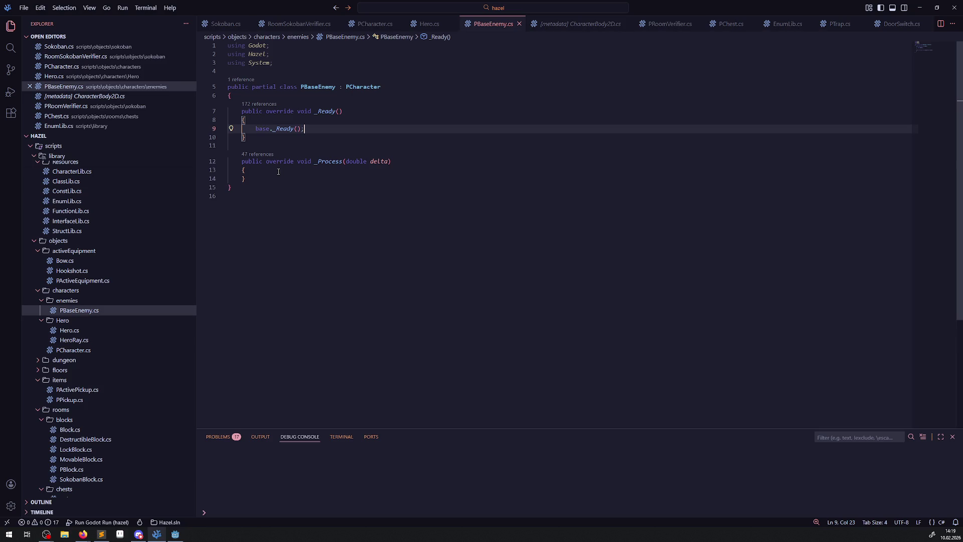
Delete the empty _Process method from PBaseEnemy.cs and save
drag(255, 177, 228, 146)
key(BackSpace)
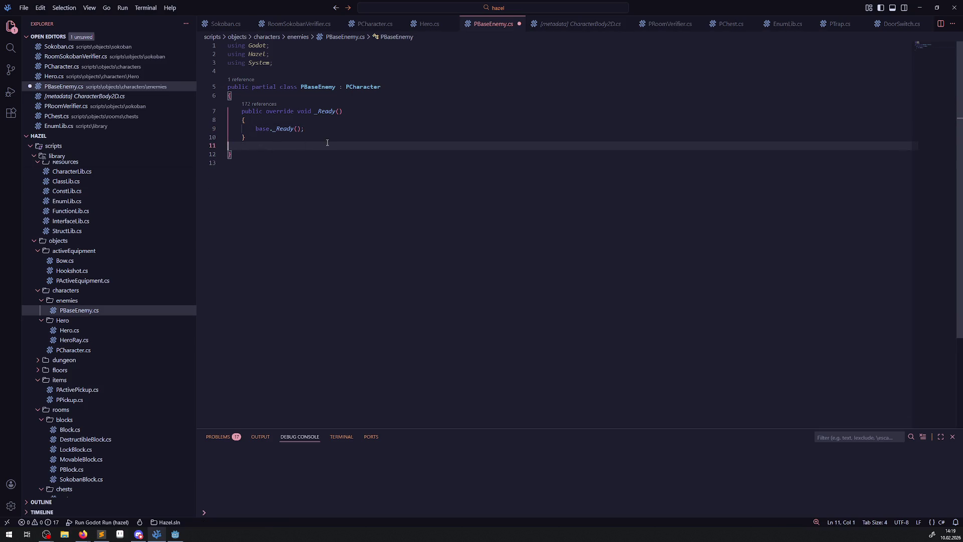
key(ctrl+s)
Back in Godot, close the RoomTest01, RoomTest04 and IceBlock scene tabs
click(175, 535)
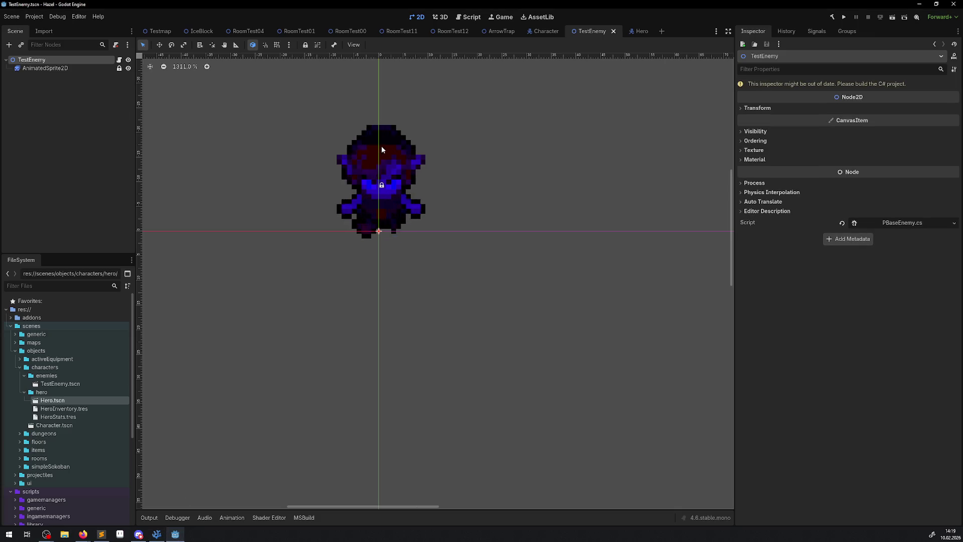
click(351, 31)
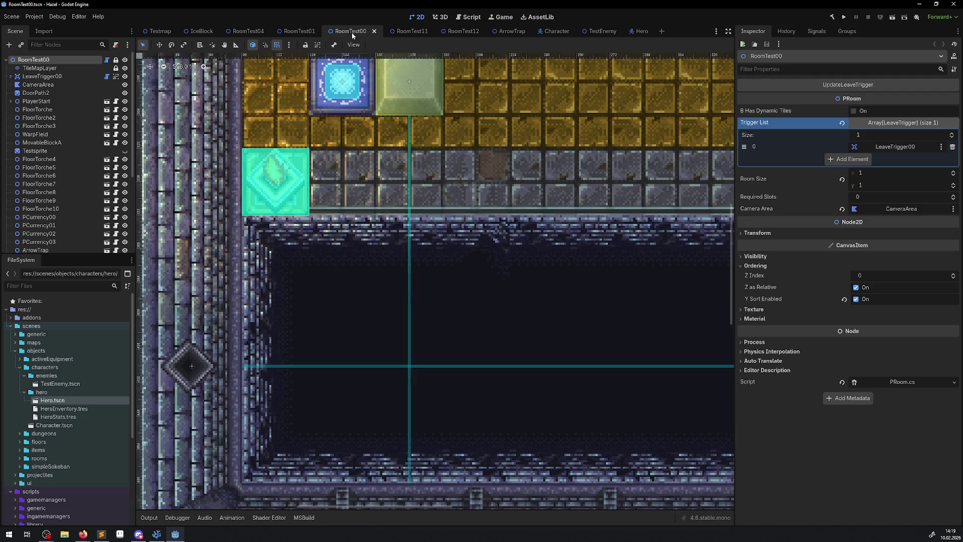
click(322, 32)
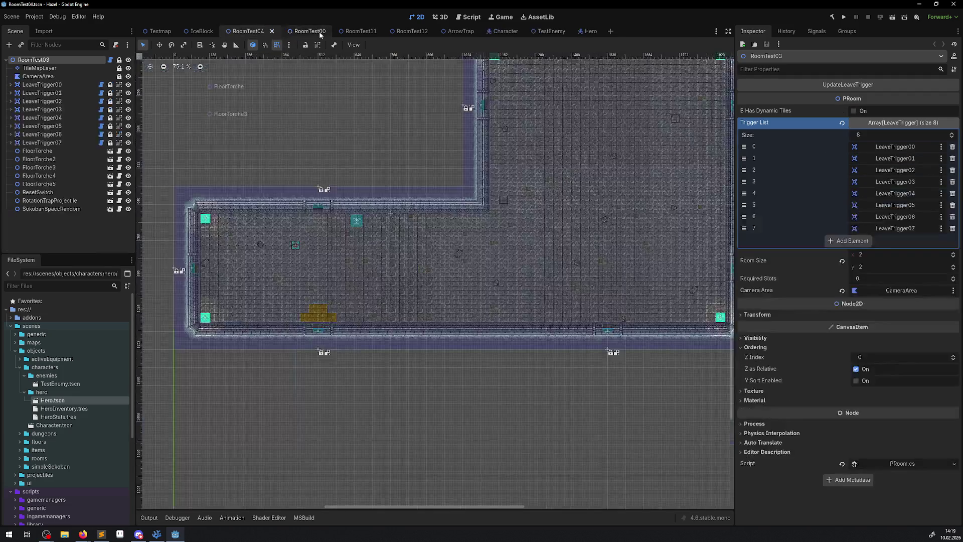
click(271, 31)
click(221, 31)
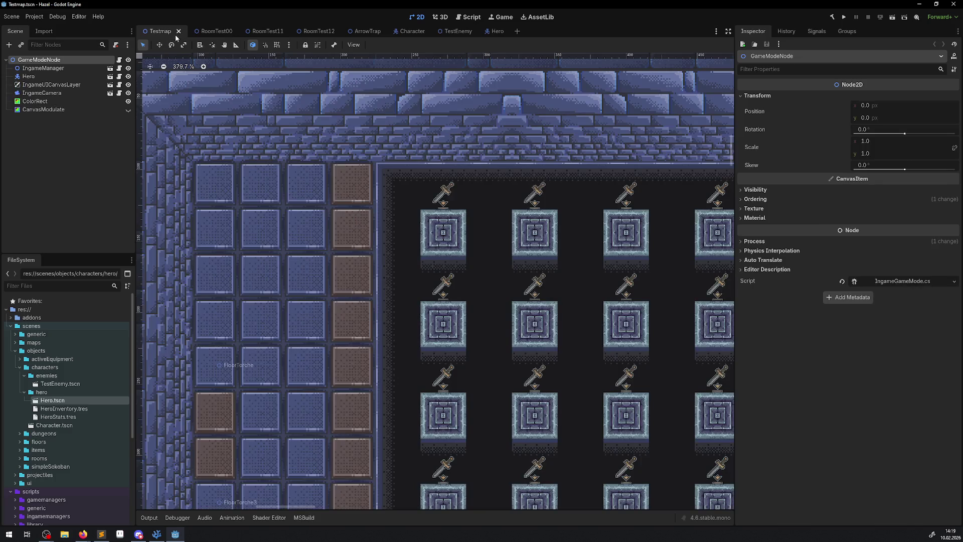
Close the RoomTest12, RoomTest11 and ArrowTrap scene tabs, leaving RoomTest00 showing
click(316, 31)
click(335, 31)
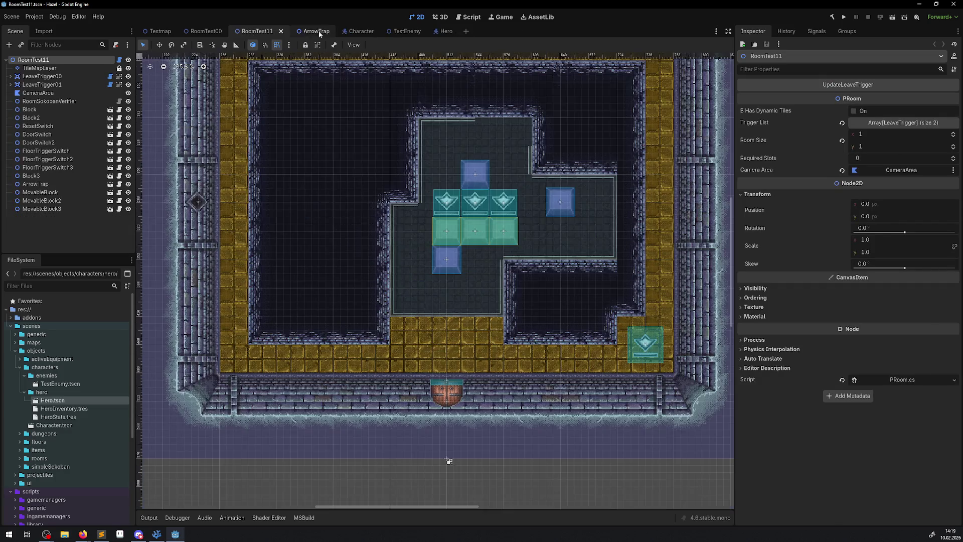
click(282, 31)
click(284, 31)
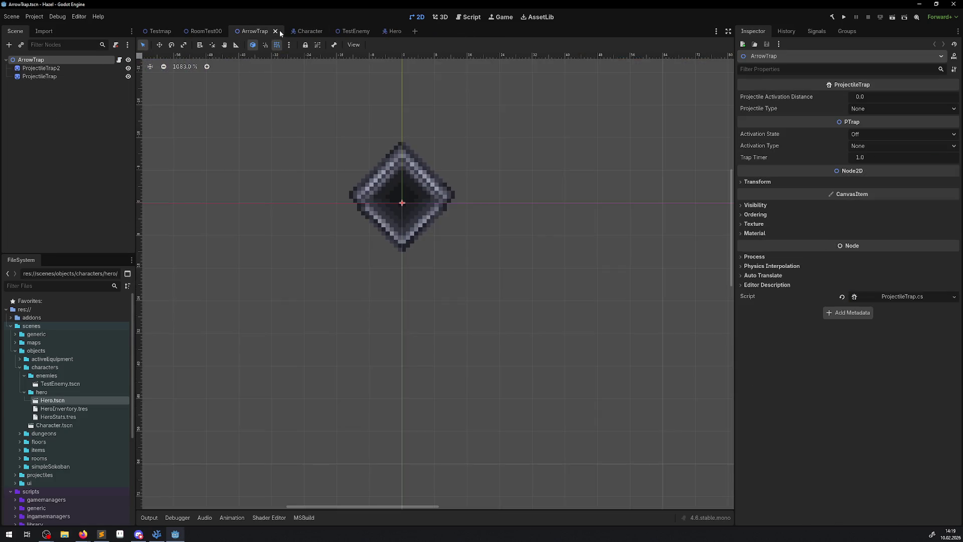
click(279, 30)
scroll(427, 248, down, 6)
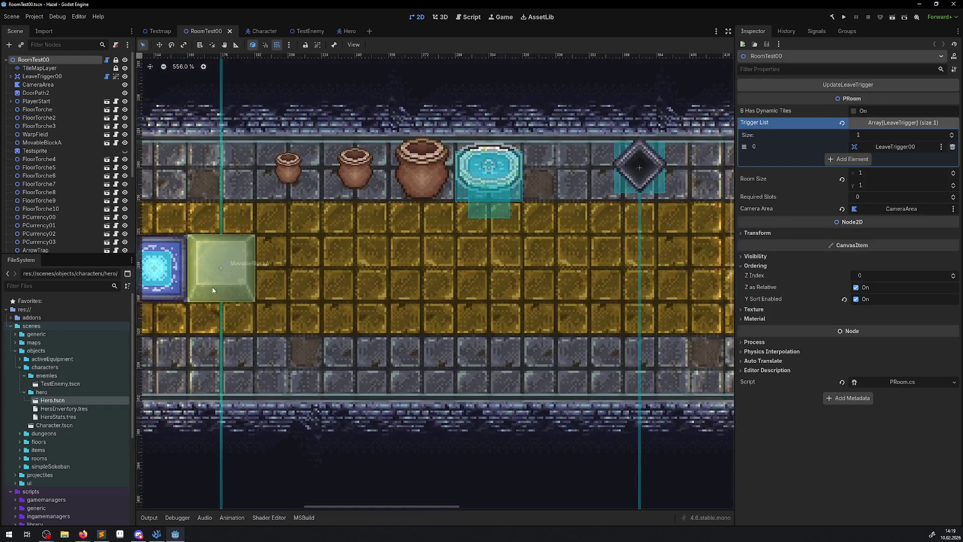
scroll(426, 248, right, 3)
scroll(401, 231, up, 5)
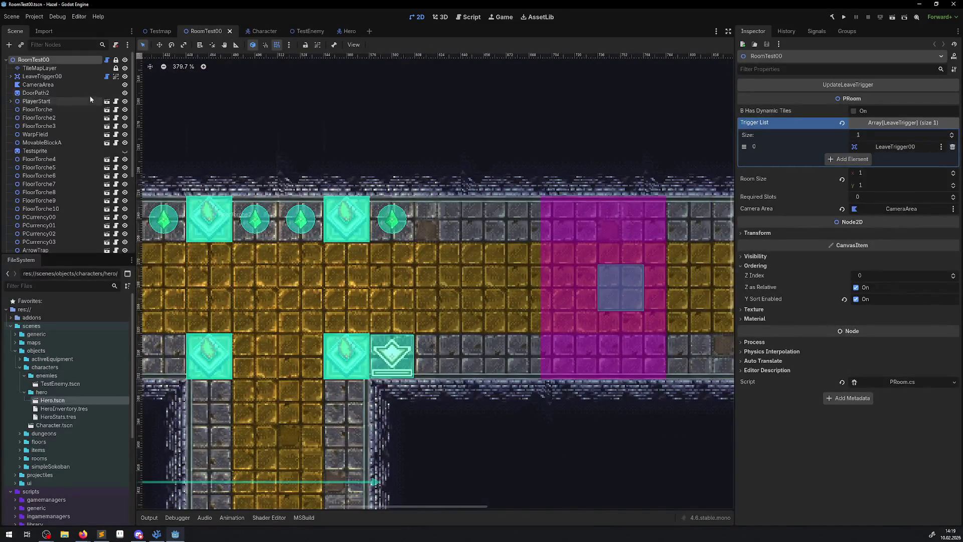
Instance TestEnemy.tscn into RoomTest00 and drag the enemy into the main corridor
click(21, 45)
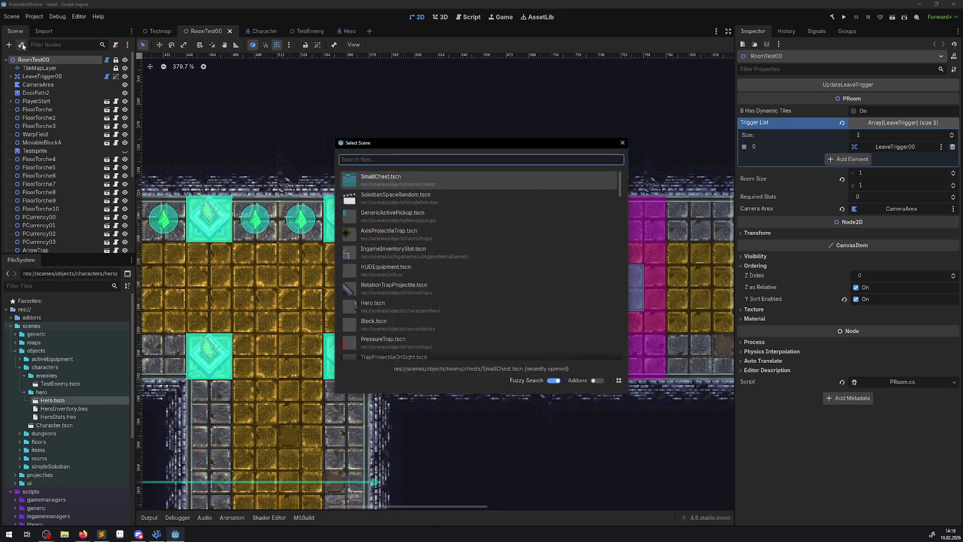
text(basee)
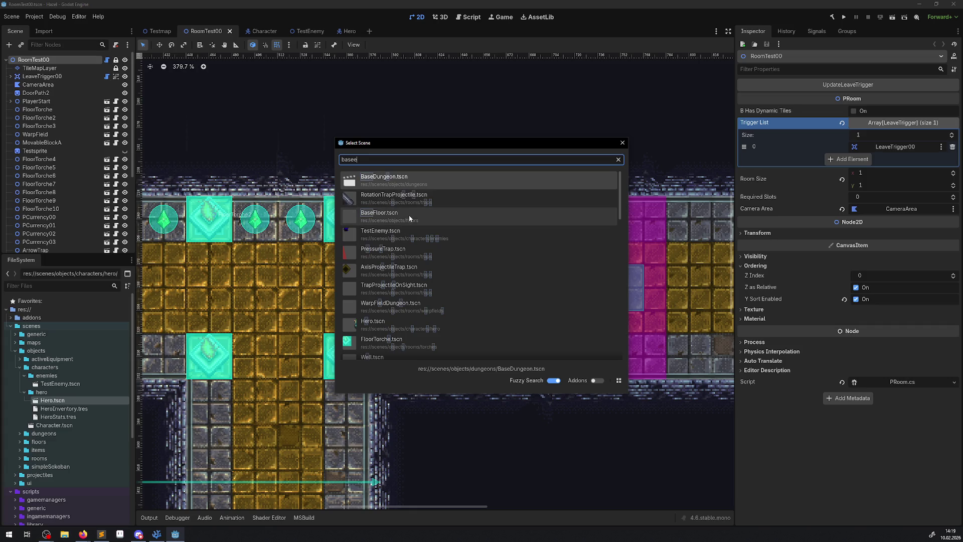
click(394, 237)
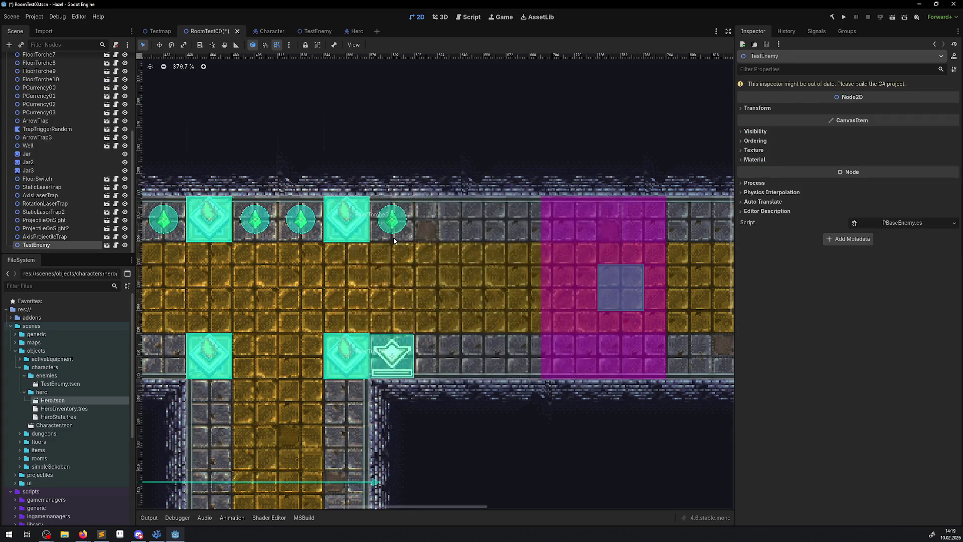
scroll(684, 275, down, 5)
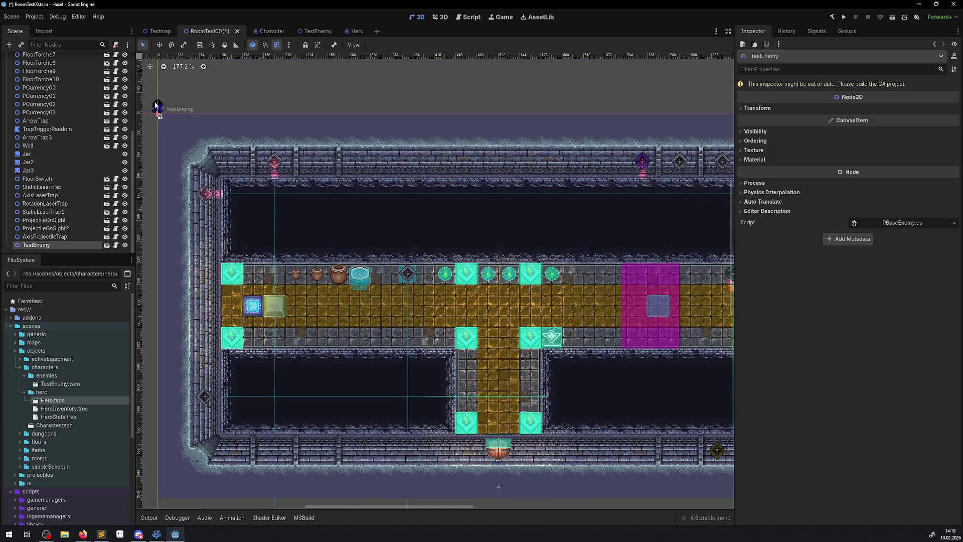
mouse_move(599, 304)
mouse_down()
mouse_move(579, 275)
mouse_move(548, 273)
mouse_move(570, 273)
mouse_up()
scroll(579, 274, up, 7)
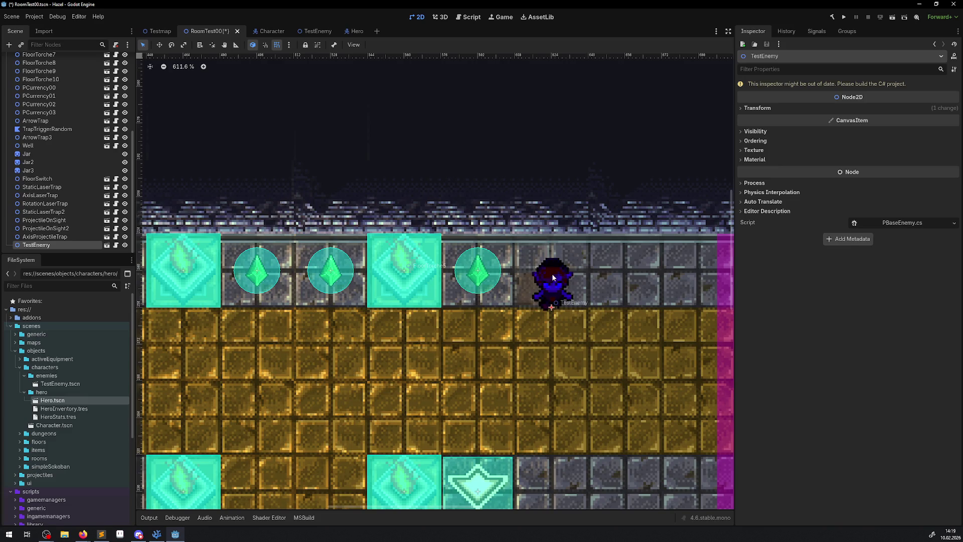
Check the Hero's scale in the Testmap scene, then return to RoomTest00
scroll(431, 257, down, 6)
scroll(63, 180, up, 5)
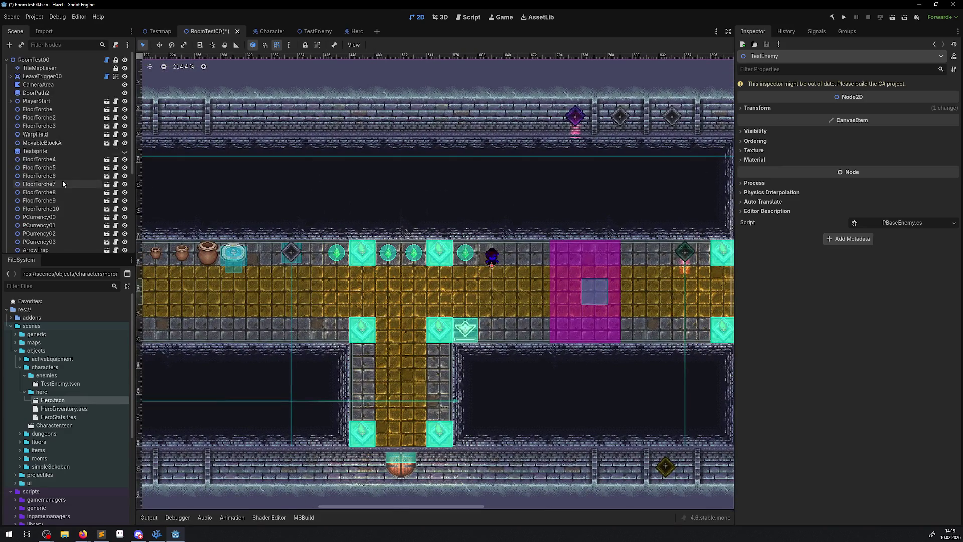
click(161, 31)
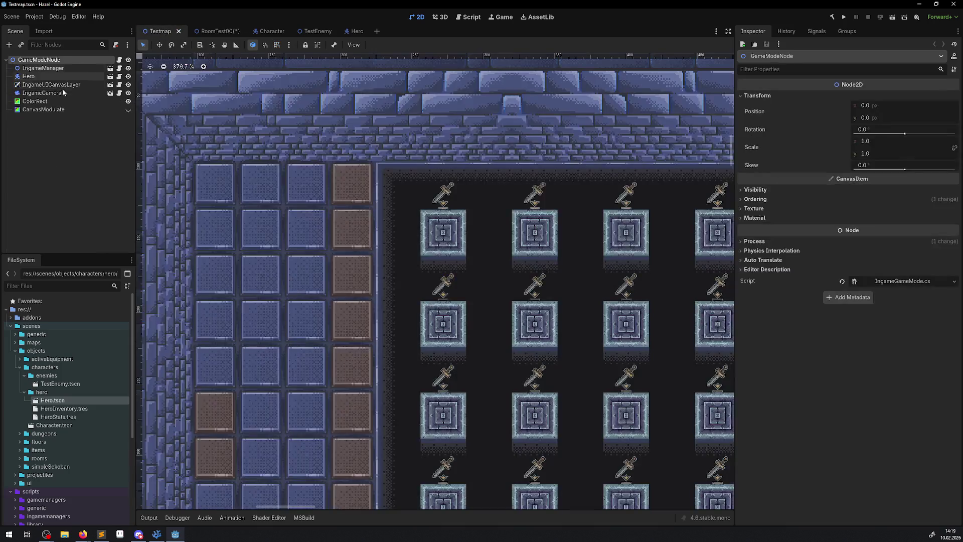
click(75, 76)
scroll(468, 303, down, 8)
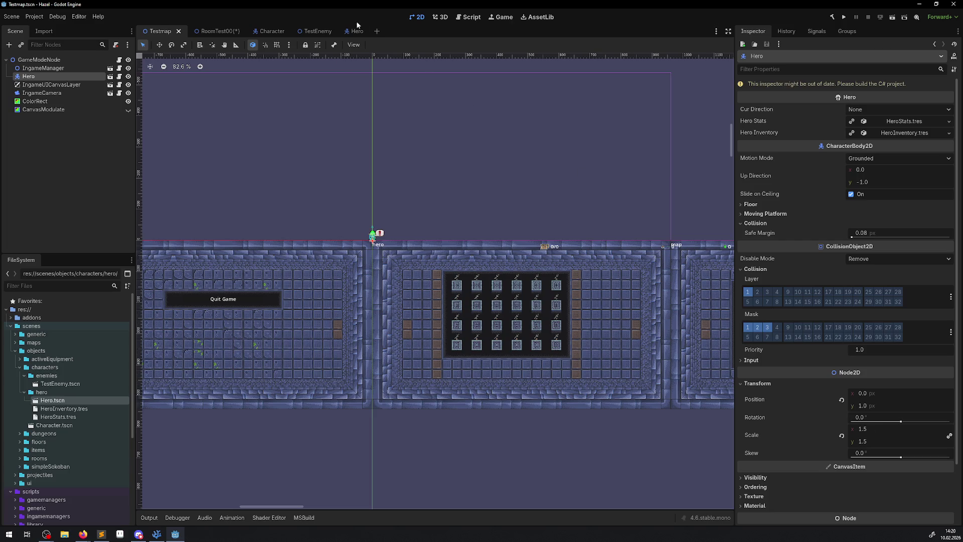
click(214, 31)
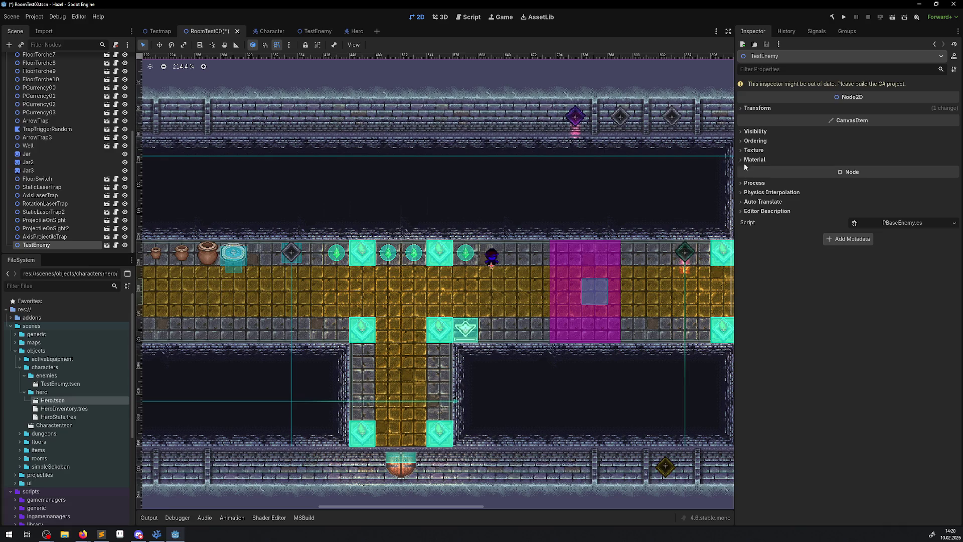
Set the TestEnemy's Transform Scale x and y to 1.5 and save RoomTest00
click(755, 108)
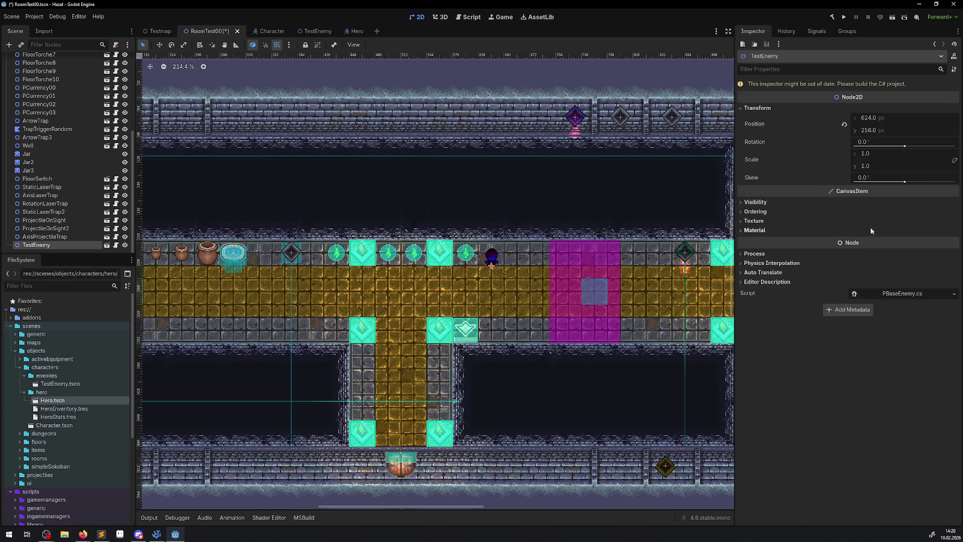
click(867, 154)
text(1)
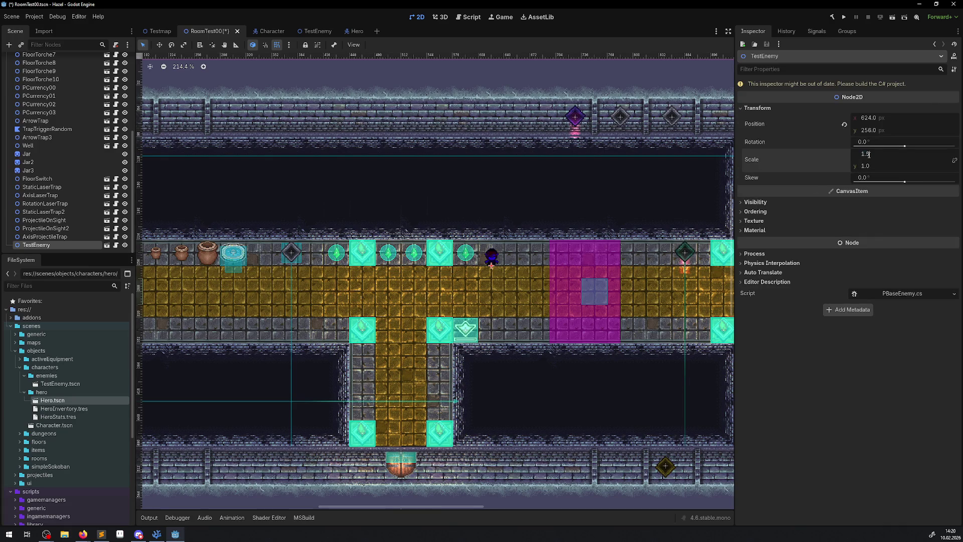
key(Return)
click(870, 155)
click(872, 166)
text(1.5)
key(Return)
key(ctrl+s)
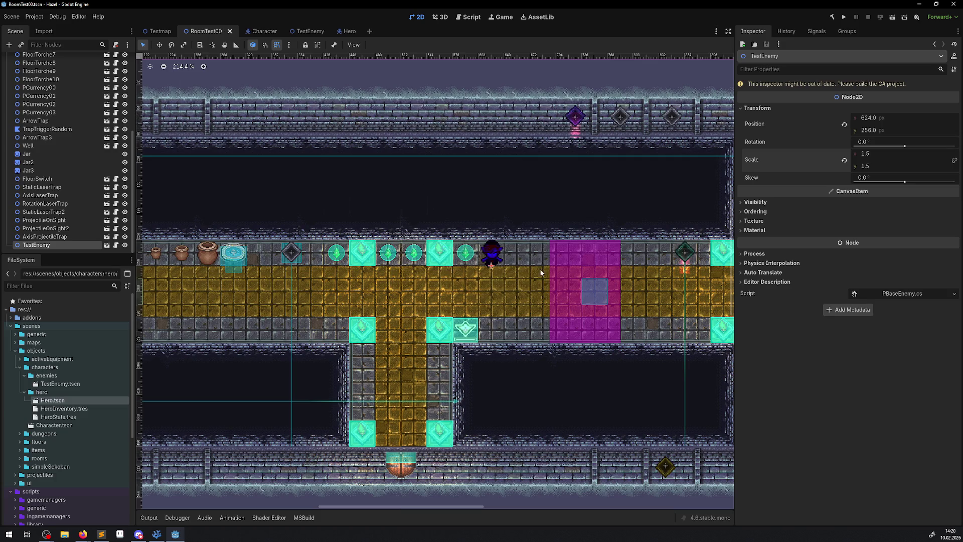
scroll(538, 269, up, 6)
Run the Hazel debug build, close the game window, and return to Godot
click(845, 17)
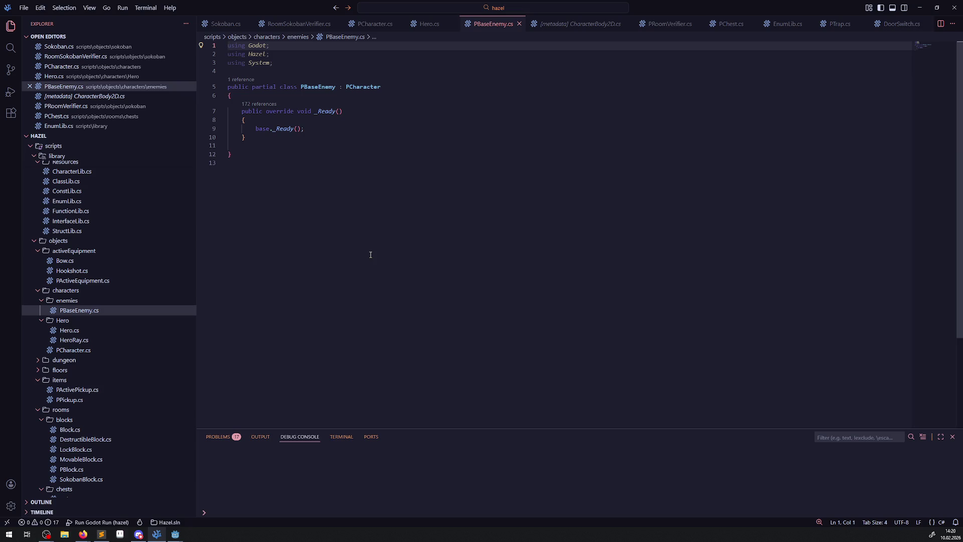
click(386, 227)
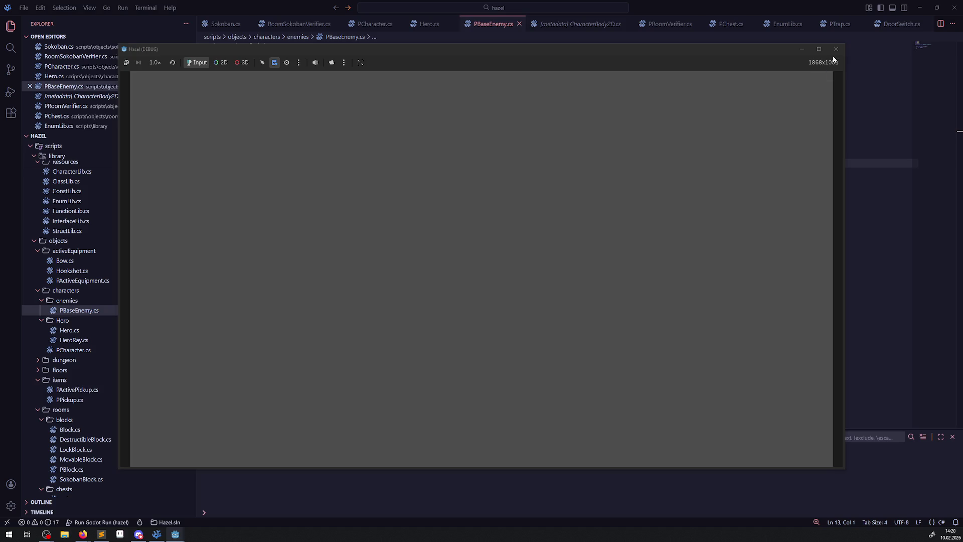
click(836, 48)
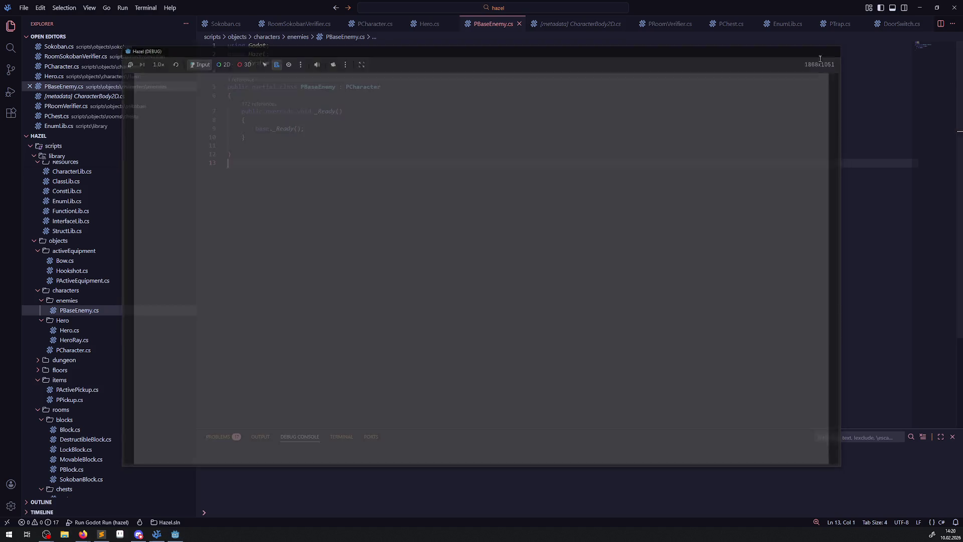
click(175, 534)
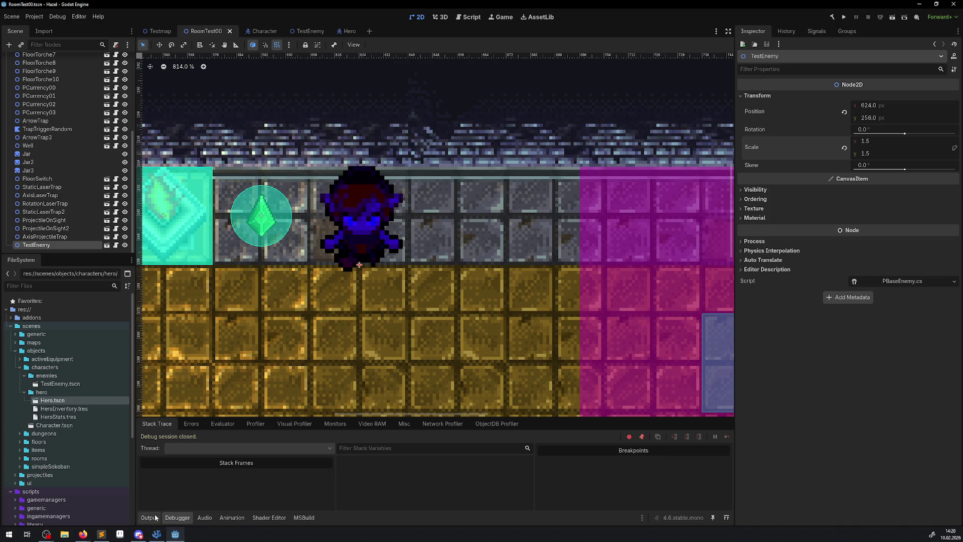
Show the Output log, switch to the Game view, run the project, and stop it after the Node2D script error
click(156, 518)
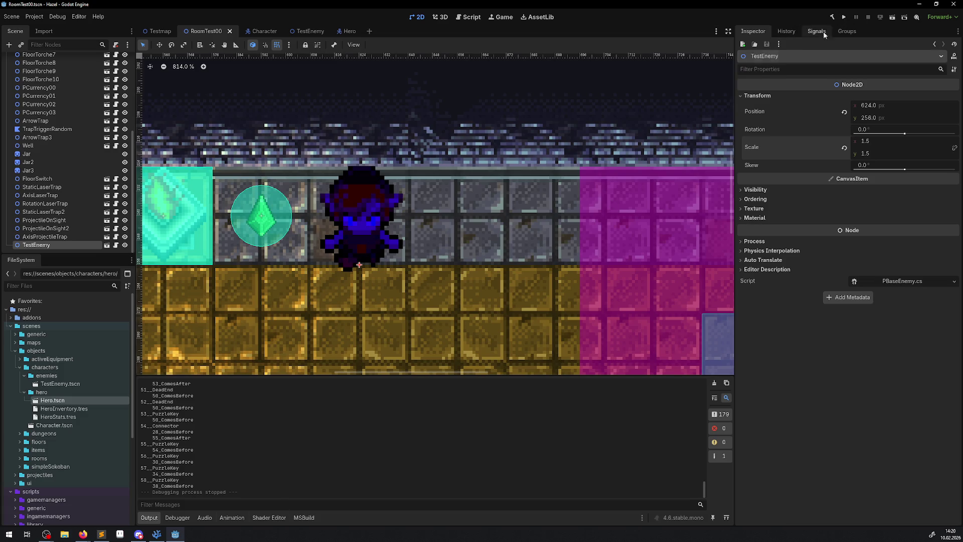
click(509, 20)
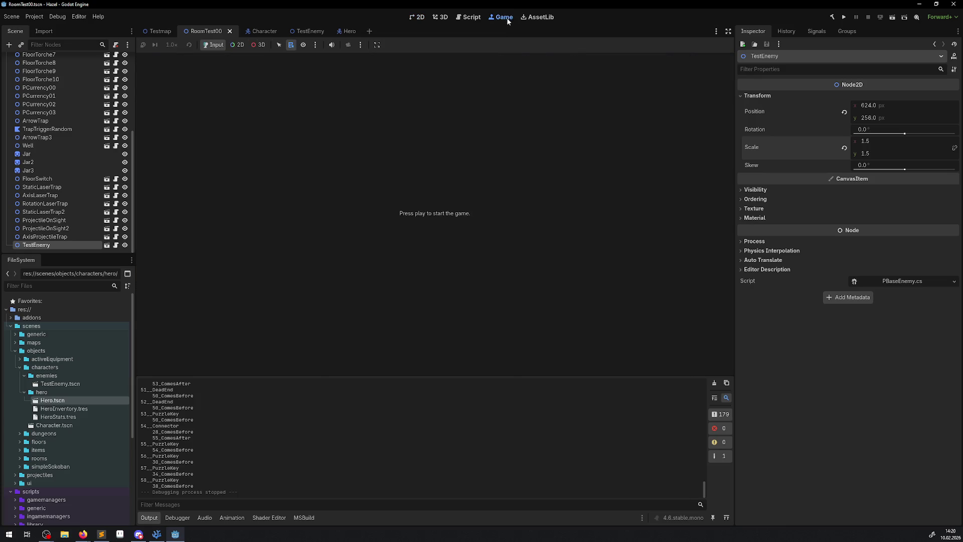
click(377, 45)
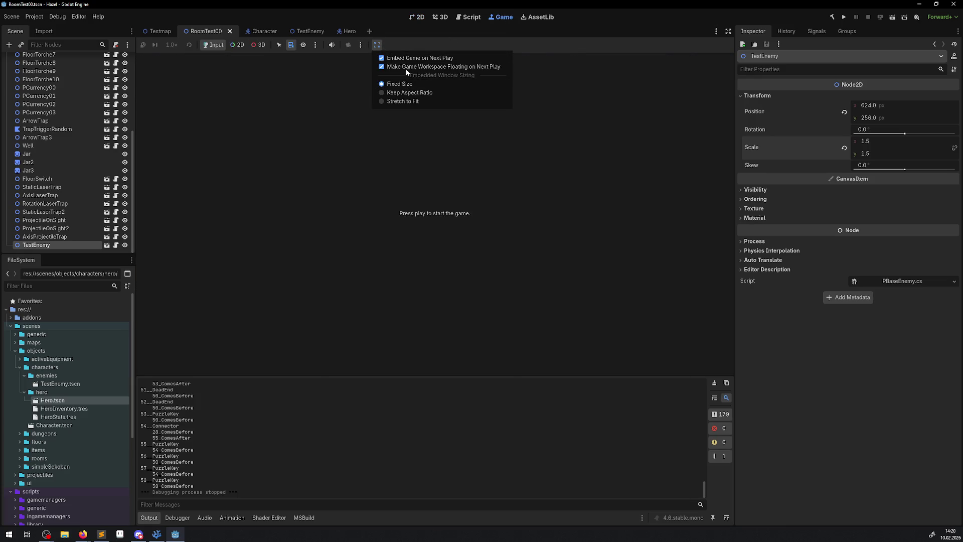
click(406, 67)
click(845, 18)
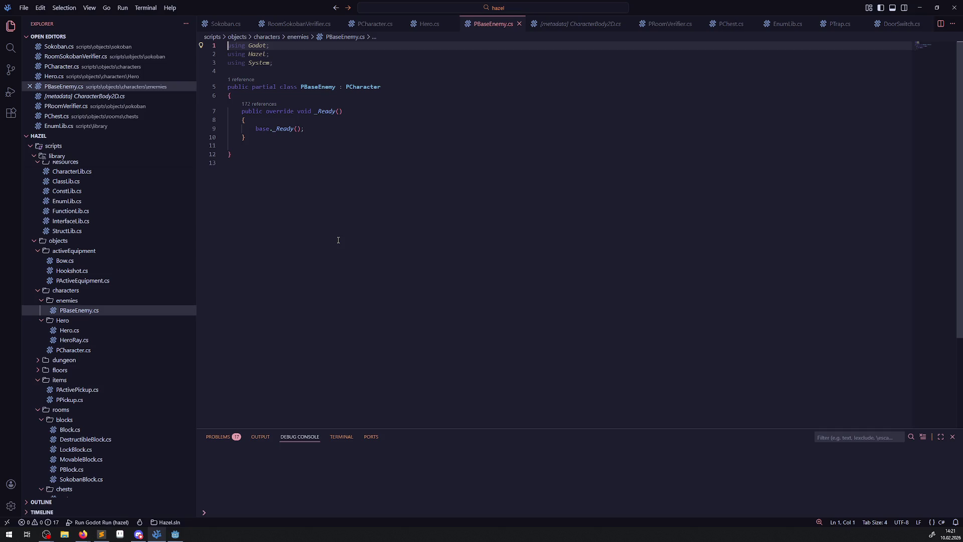
click(180, 535)
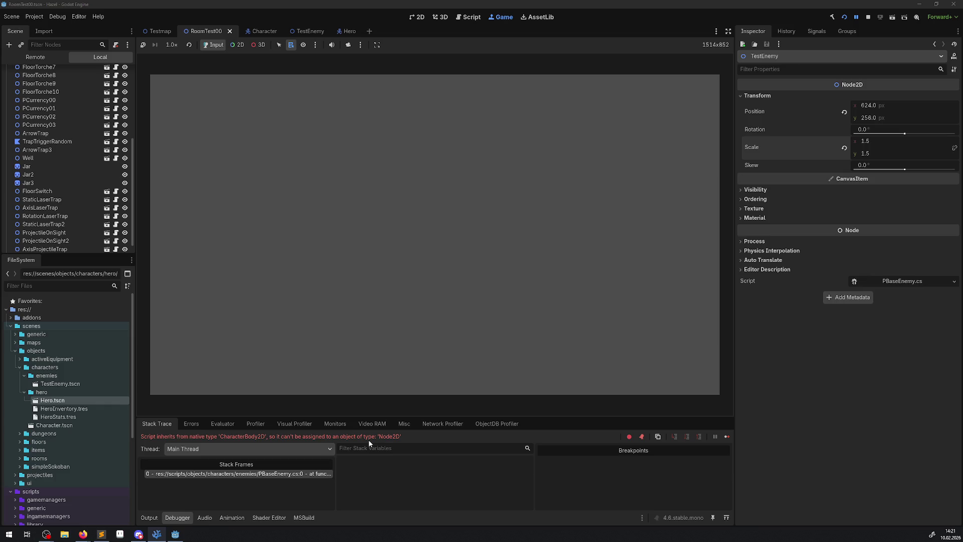
click(870, 18)
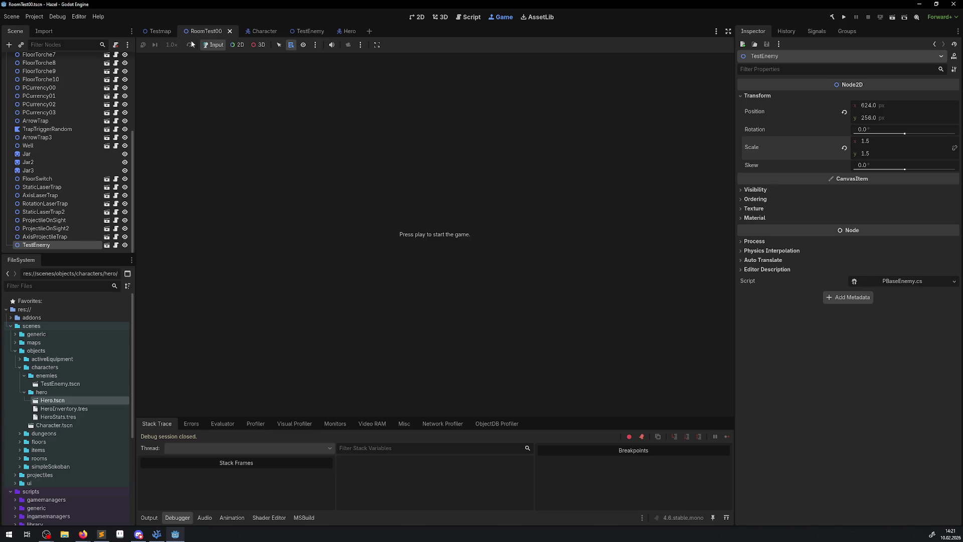
Search Change Type on the TestEnemy root for 'Chara' to view PCharacter, cancel, and return to PBaseEnemy.cs
click(310, 34)
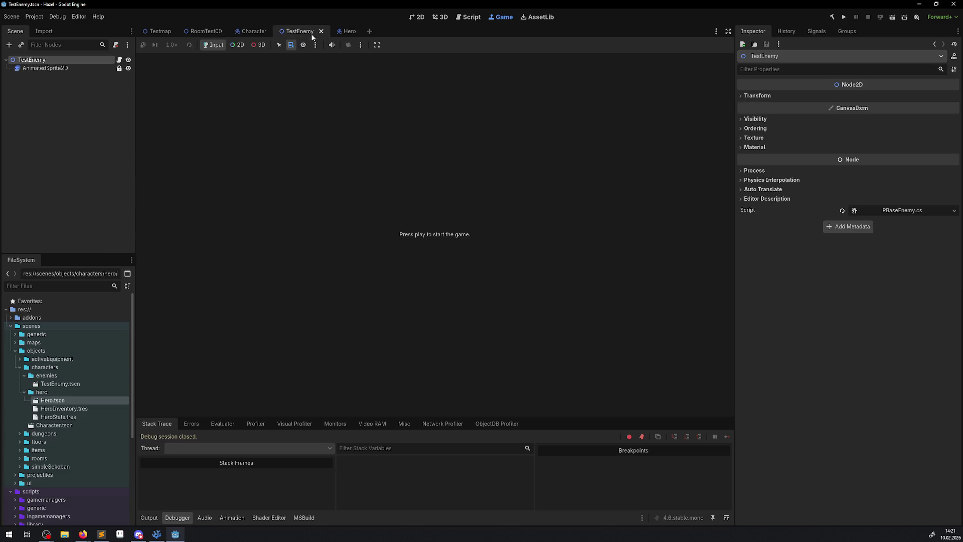
right_click(31, 59)
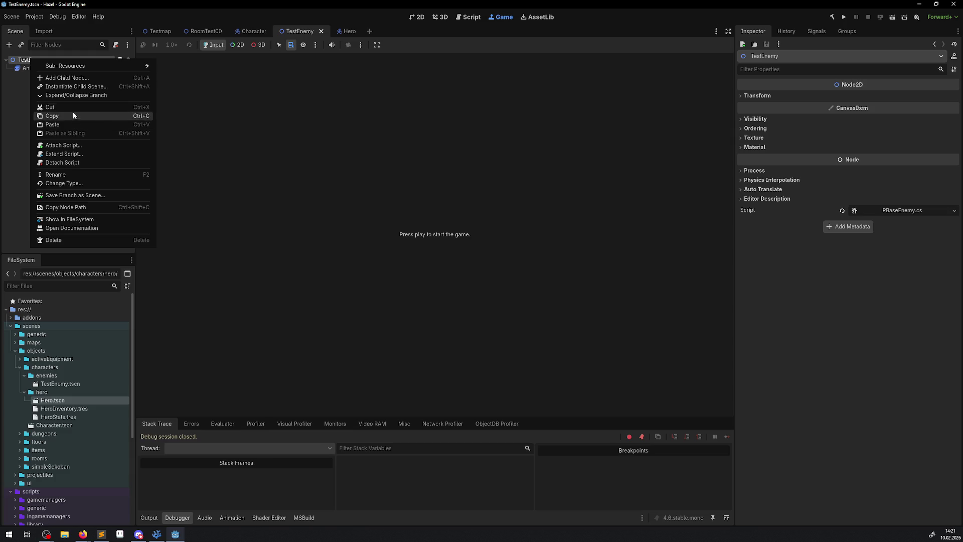
click(71, 182)
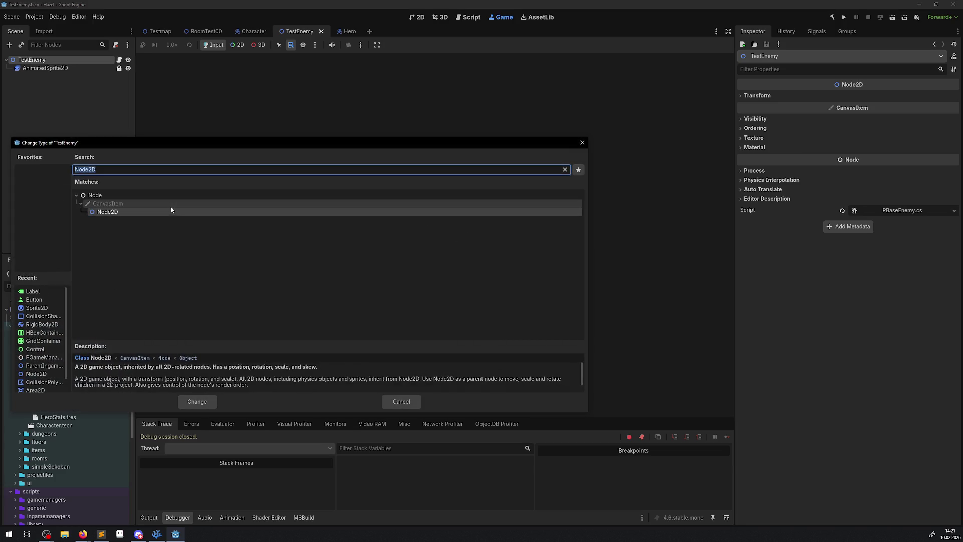
text(Chara)
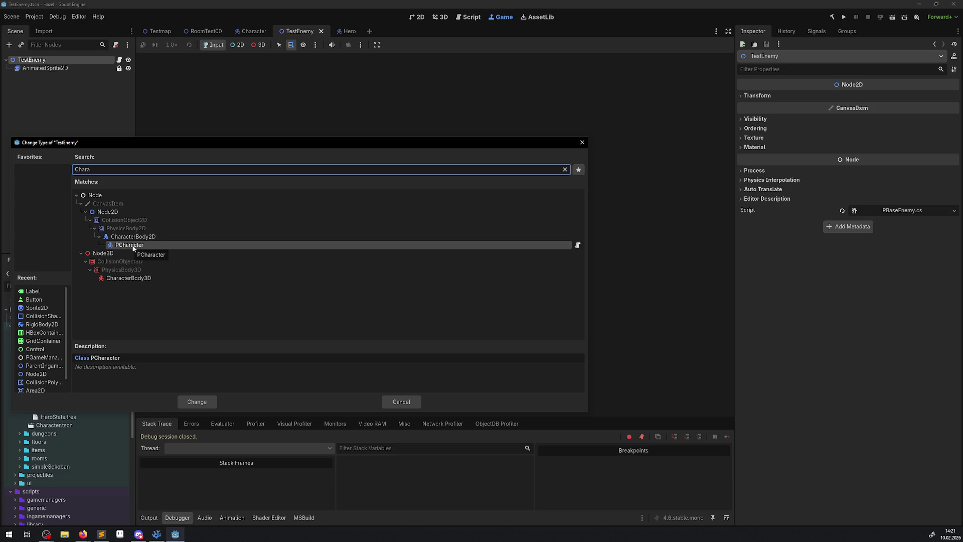
click(582, 142)
click(157, 534)
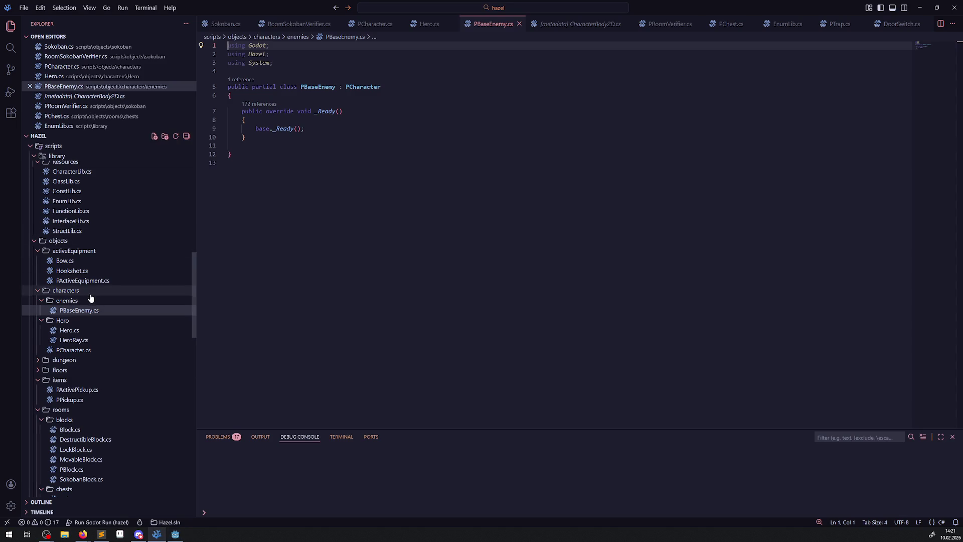
Add the [GlobalClass] attribute above the PBaseEnemy class and save PBaseEnemy.cs
click(259, 72)
key(Return)
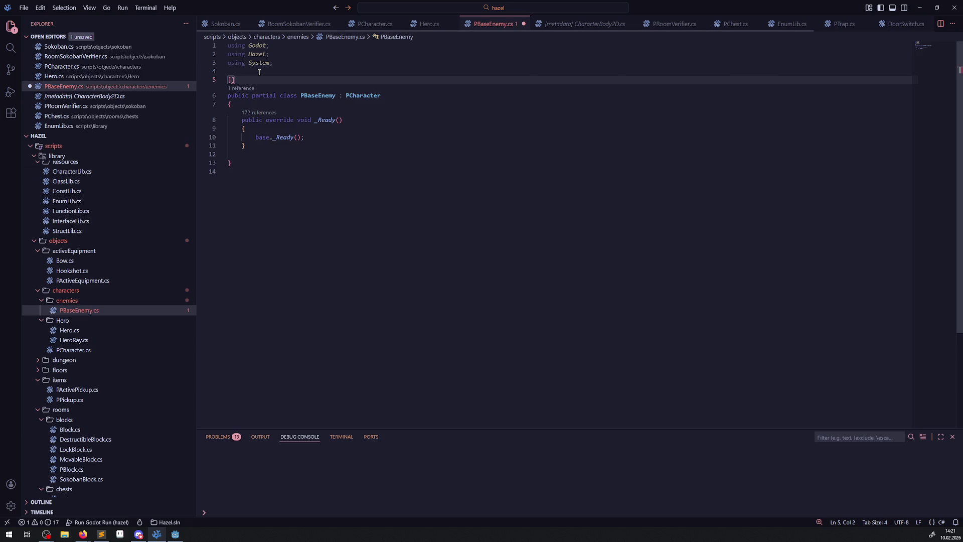
text(Glo)
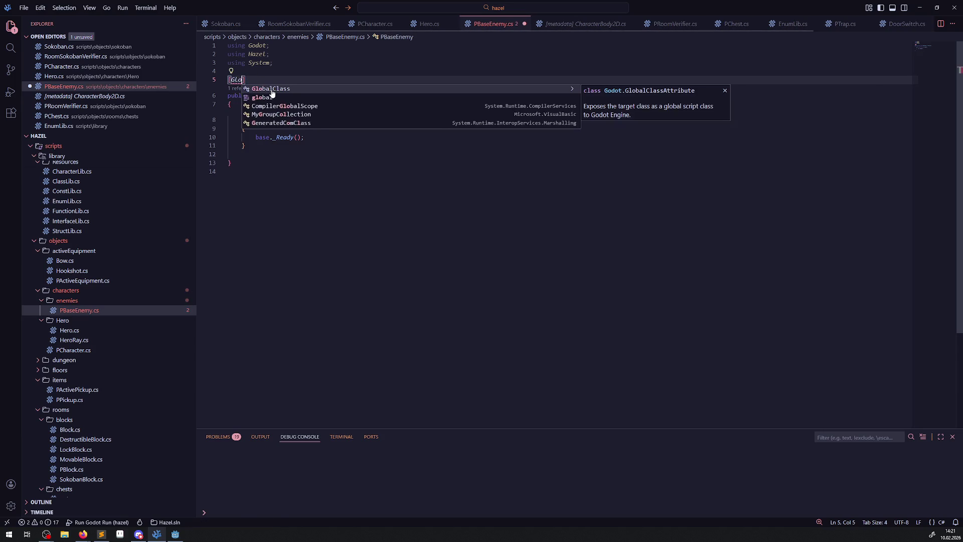
key(Return)
click(223, 406)
key(ctrl+s)
Rebuild the C# project in Godot with the Build button
click(176, 534)
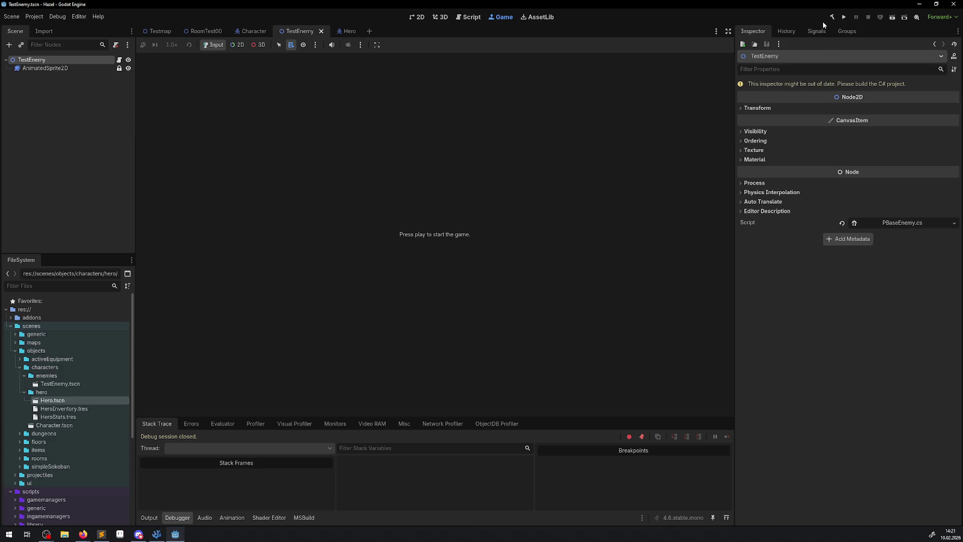
click(833, 18)
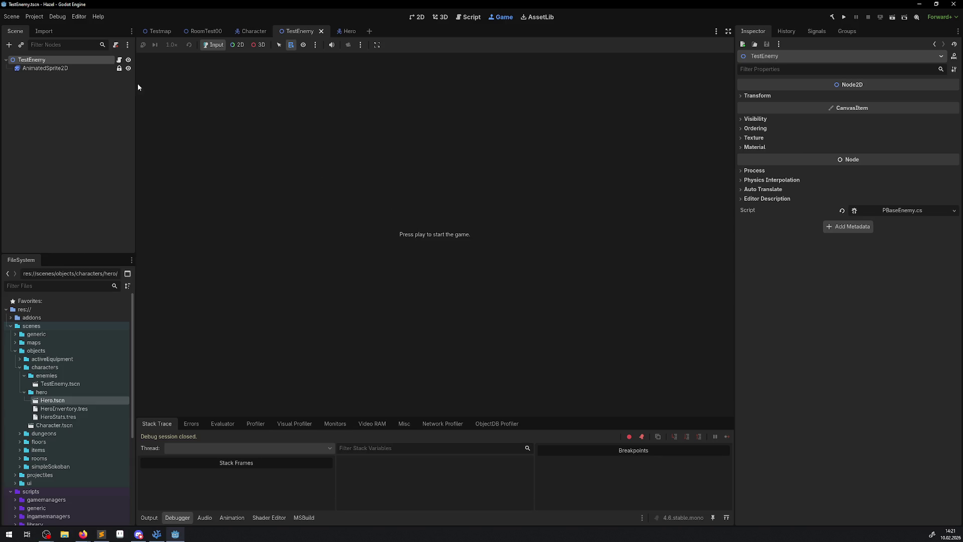
click(162, 537)
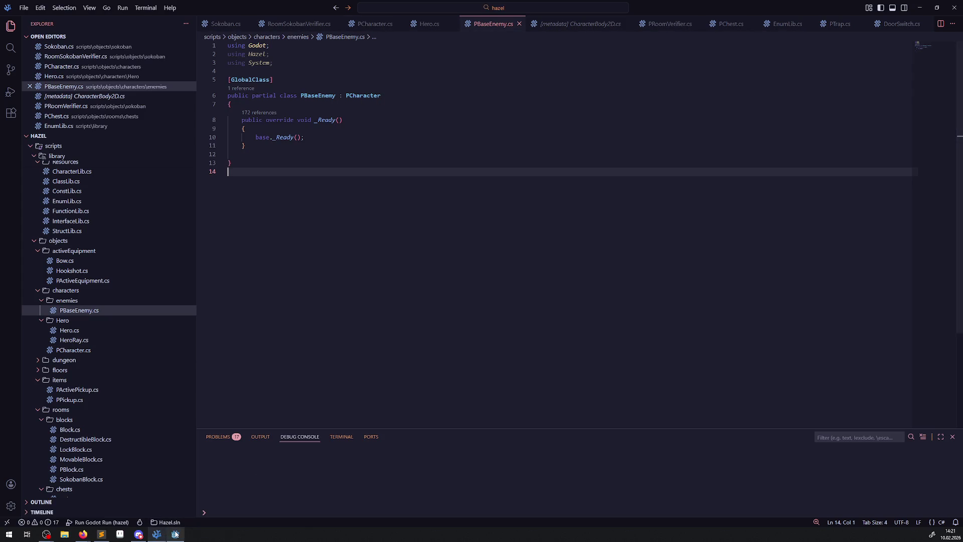
key(alt+Tab)
right_click(69, 71)
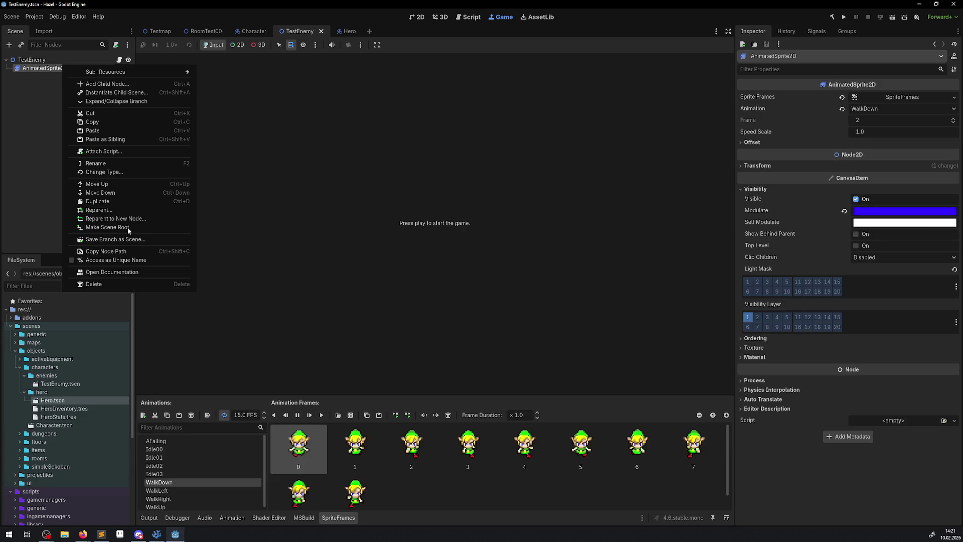
Change the AnimatedSprite2D node to PBaseEnemy, save TestEnemy, and switch to the Hero scene
click(116, 172)
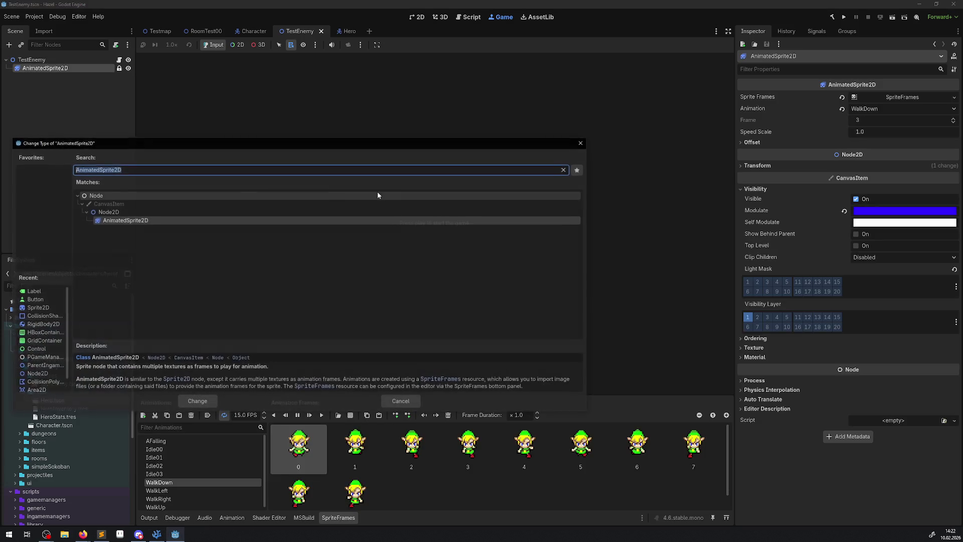
text(pbase)
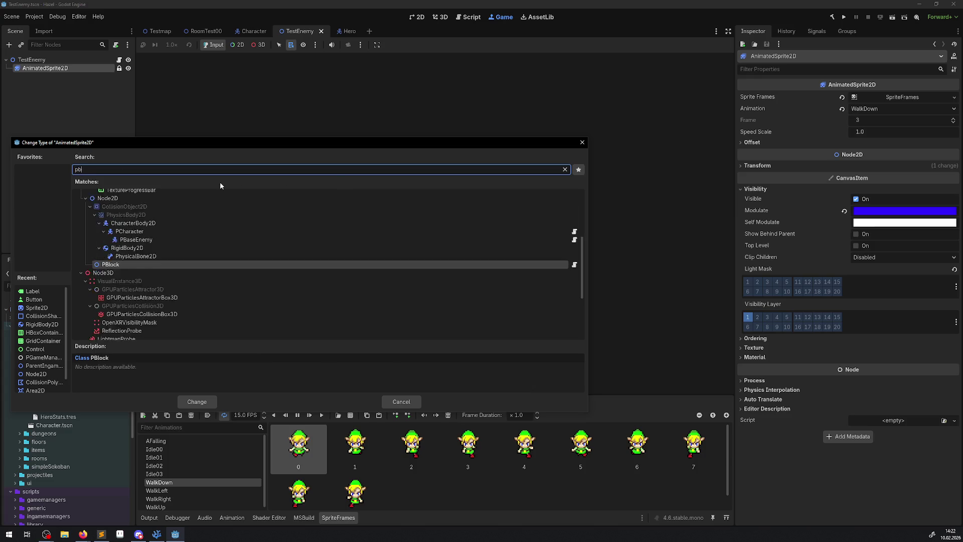
click(191, 402)
key(ctrl+s)
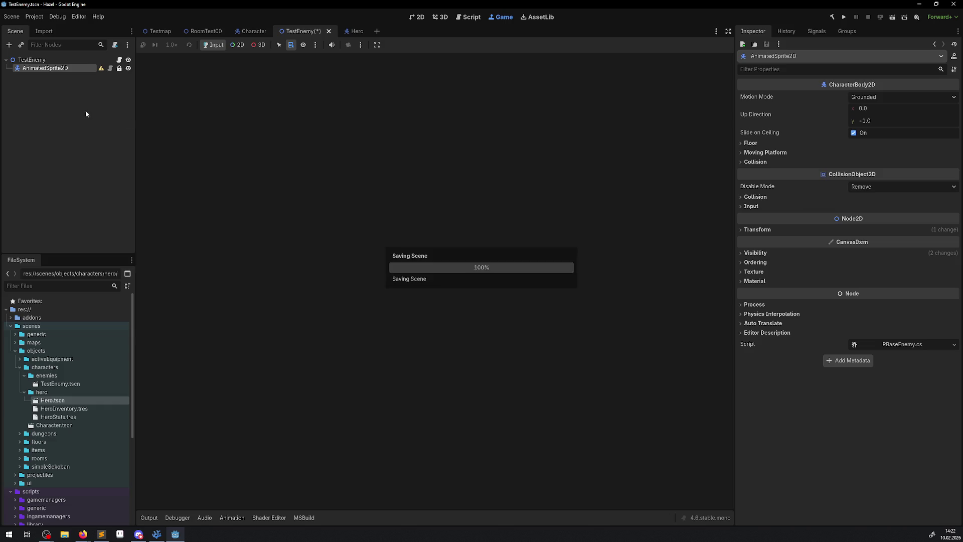
click(344, 32)
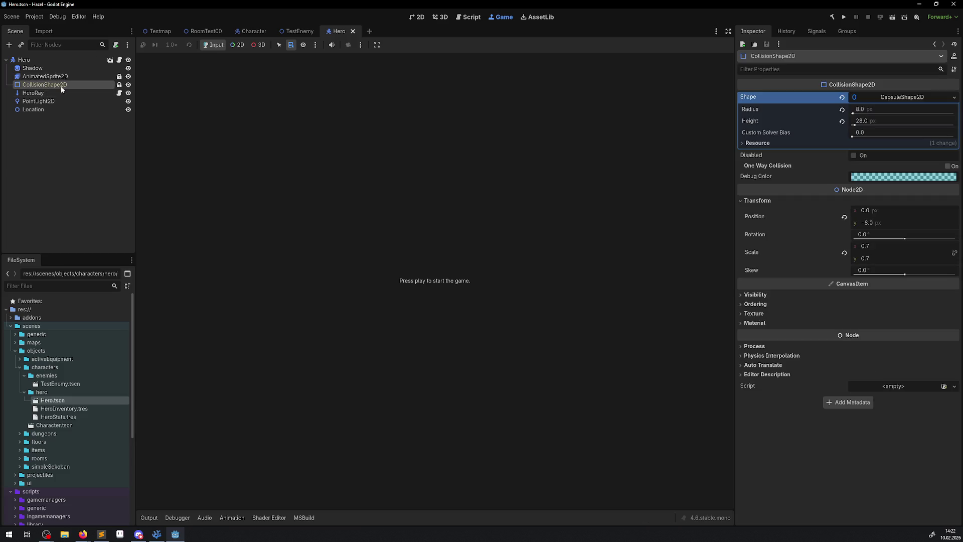
Paste the copied CollisionShape2D under TestEnemy's AnimatedSprite2D and save the scene
click(300, 32)
key(ctrl+v)
key(ctrl+s)
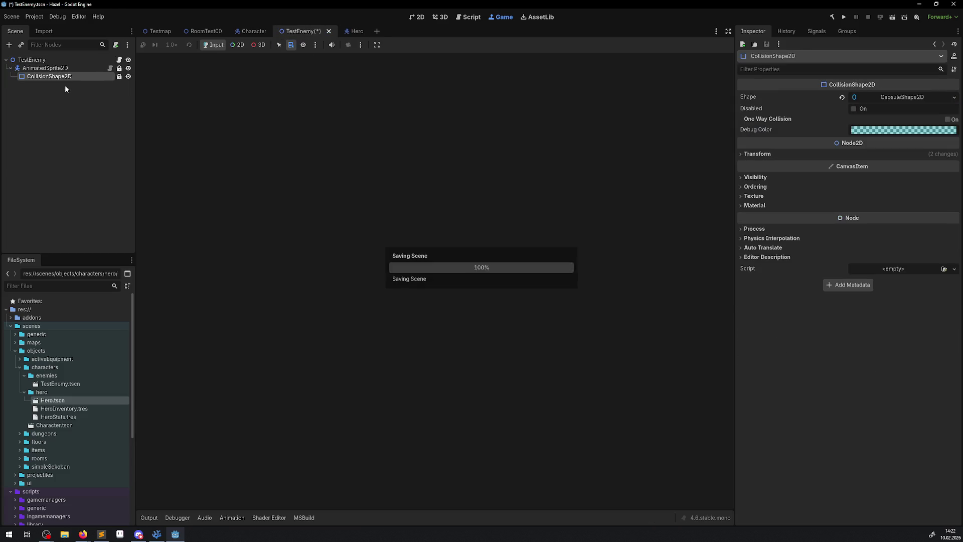
In the 2D view, select AnimatedSprite2D, recentre on the enemy, and show the Animation panel
click(416, 19)
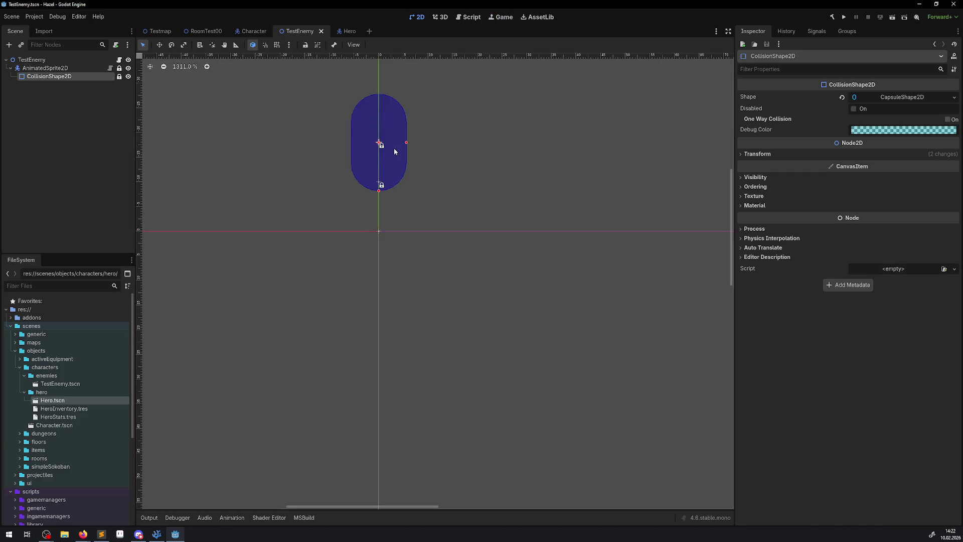
click(63, 69)
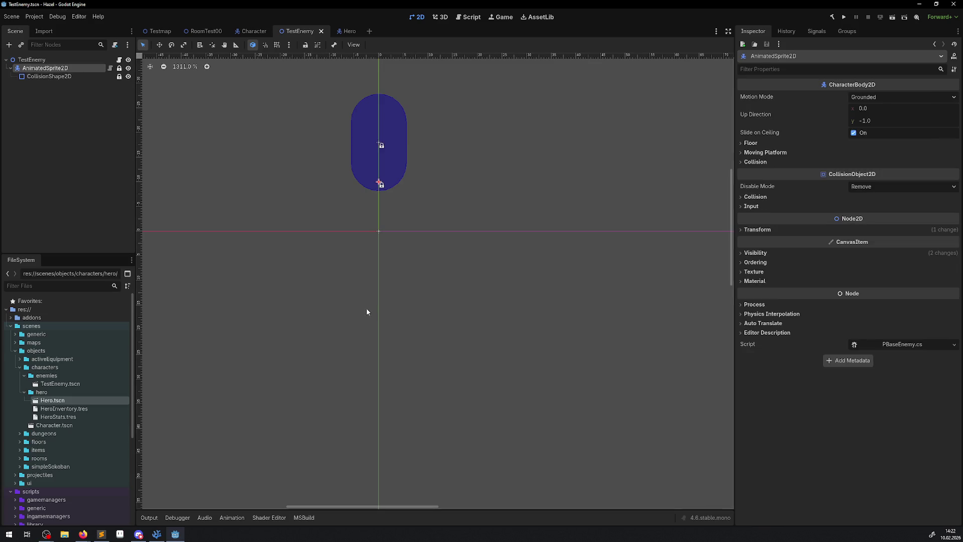
scroll(375, 204, up, 1)
scroll(351, 208, down, 13)
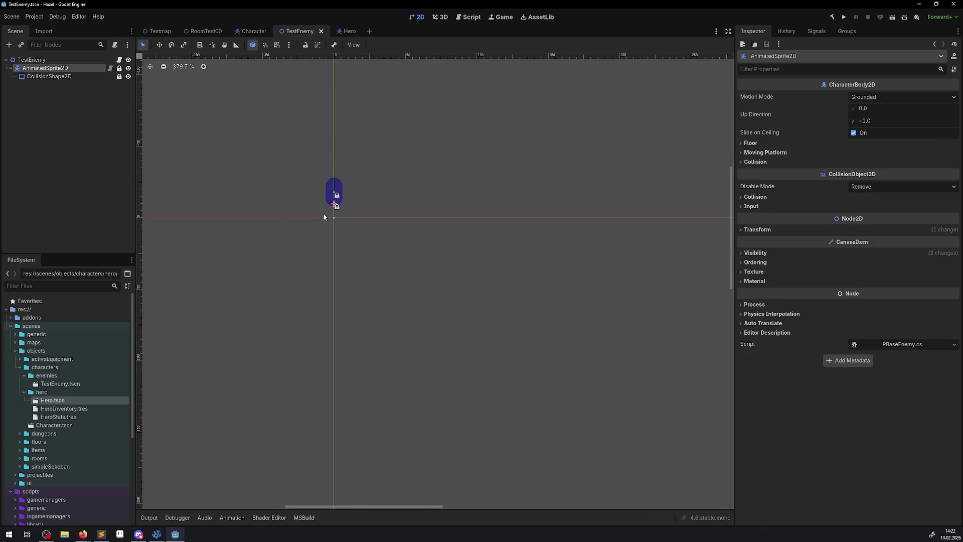
scroll(323, 216, up, 4)
mouse_move(302, 193)
mouse_down()
mouse_move(366, 296)
mouse_move(613, 226)
mouse_move(236, 235)
mouse_move(236, 253)
mouse_up()
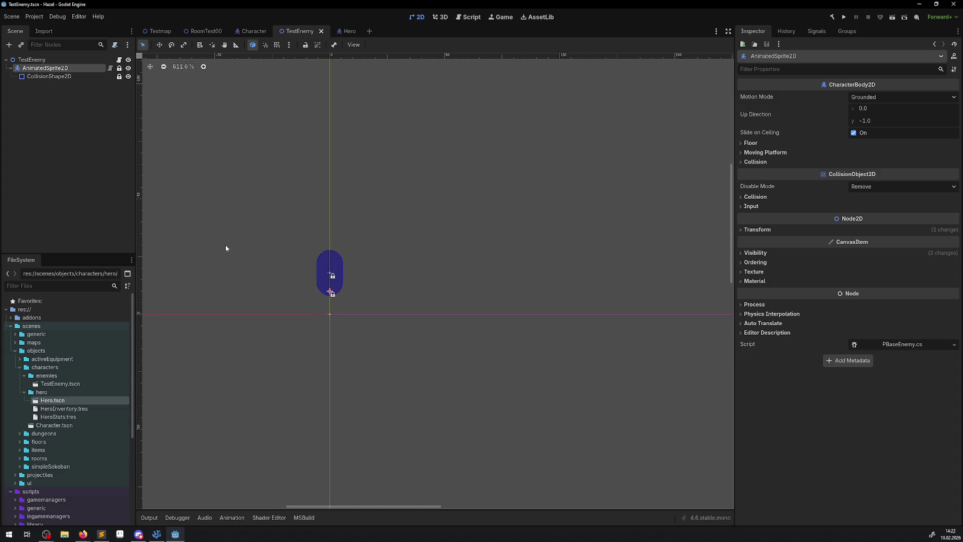
click(232, 518)
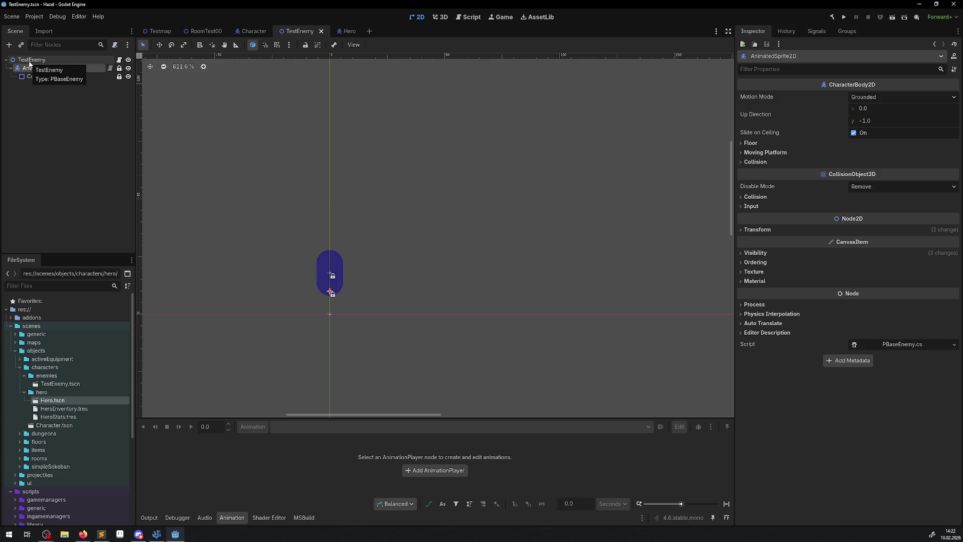
Undo the pasted collision shape and the AnimatedSprite2D type change
click(29, 62)
key(ctrl+z)
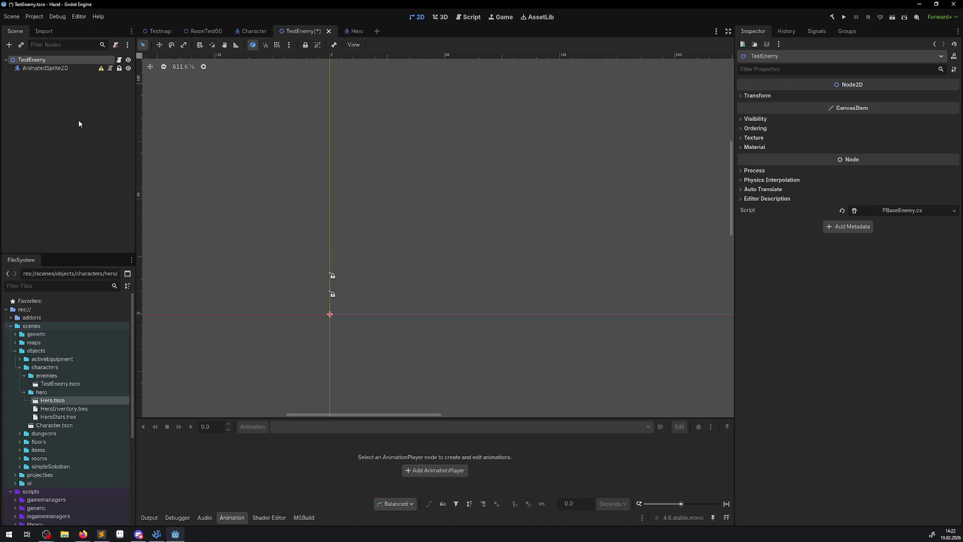
click(31, 68)
key(ctrl+z)
Change the TestEnemy root node's type to PBaseEnemy and save the scene
click(31, 61)
right_click(30, 62)
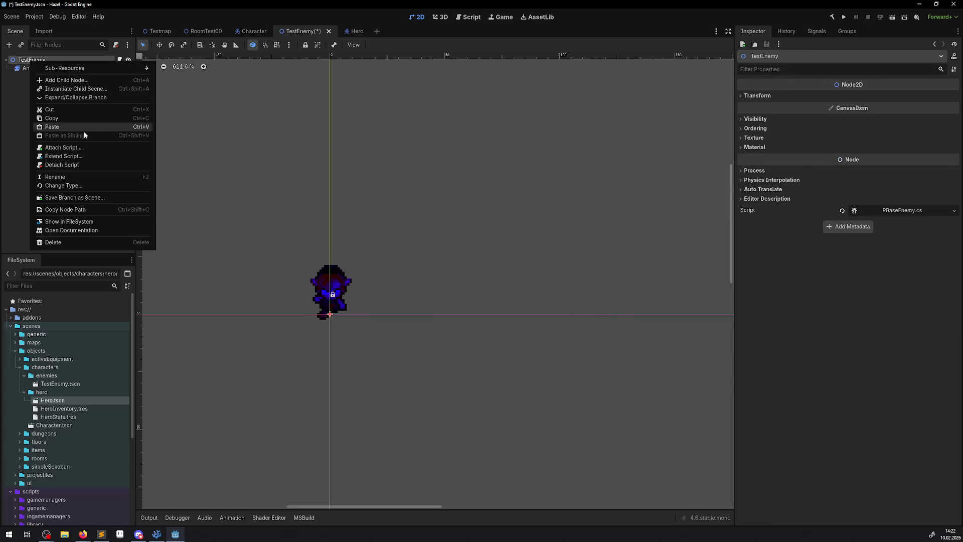
click(76, 185)
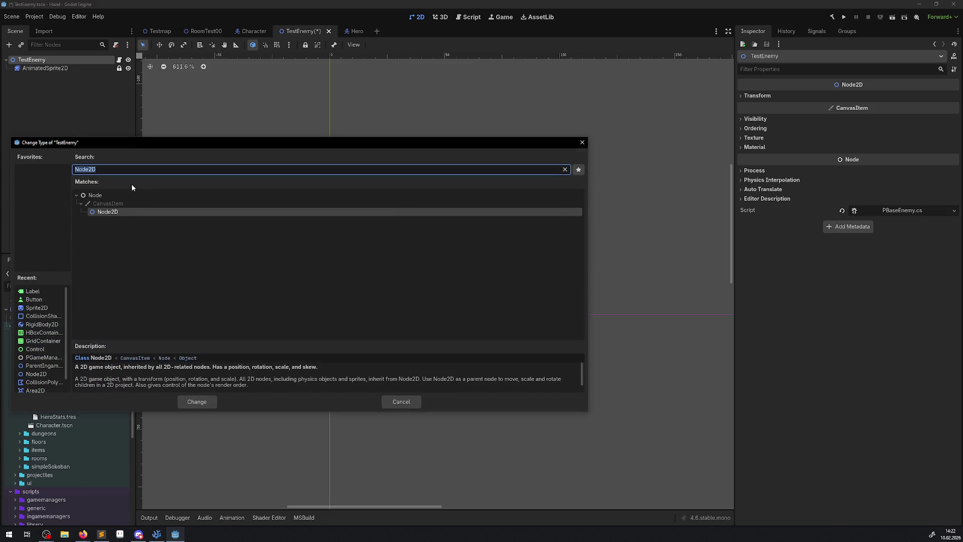
text(basepa)
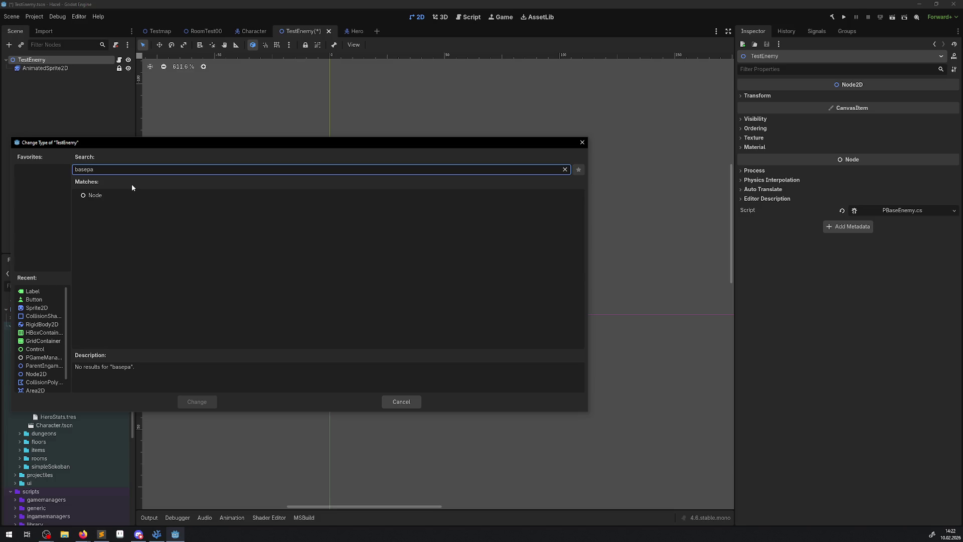
key(ctrl+BackSpace)
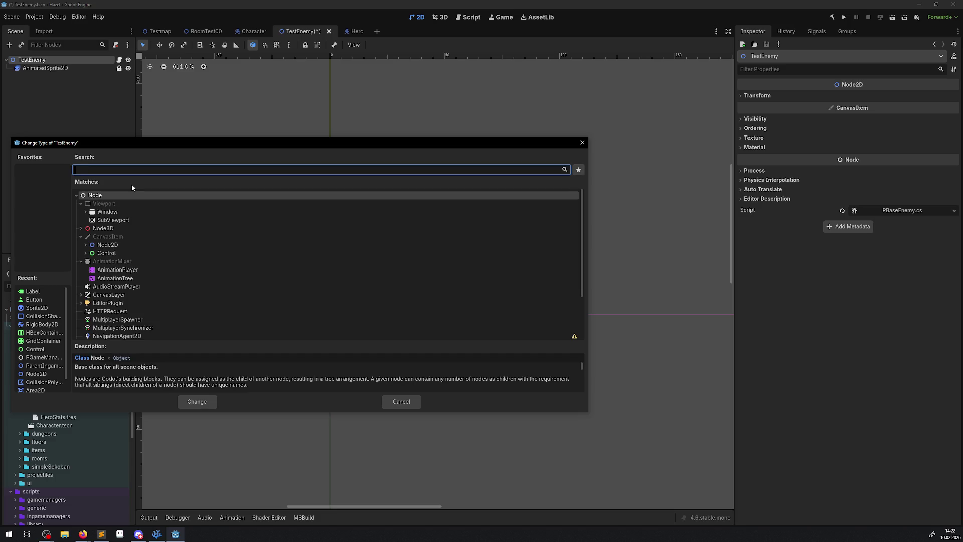
text(Pbas)
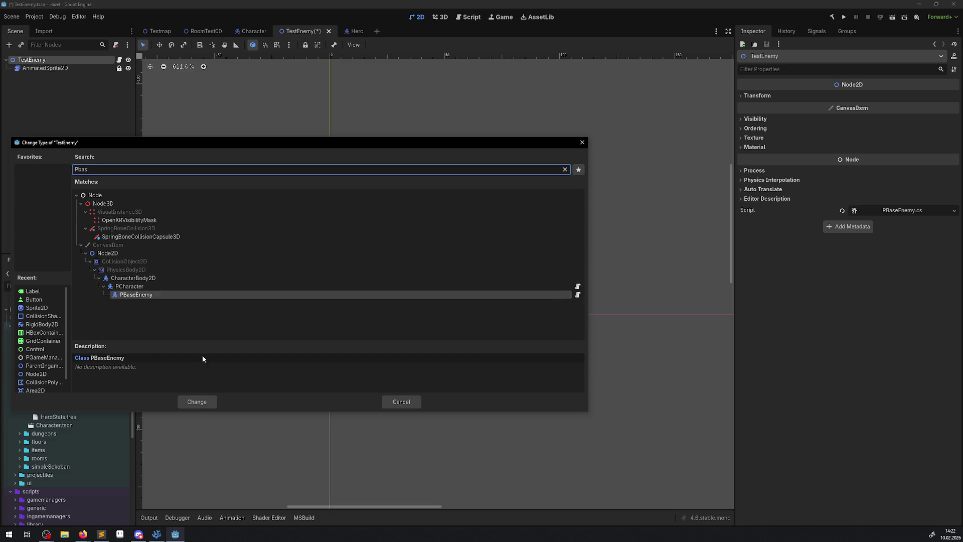
double_click(138, 295)
key(ctrl+s)
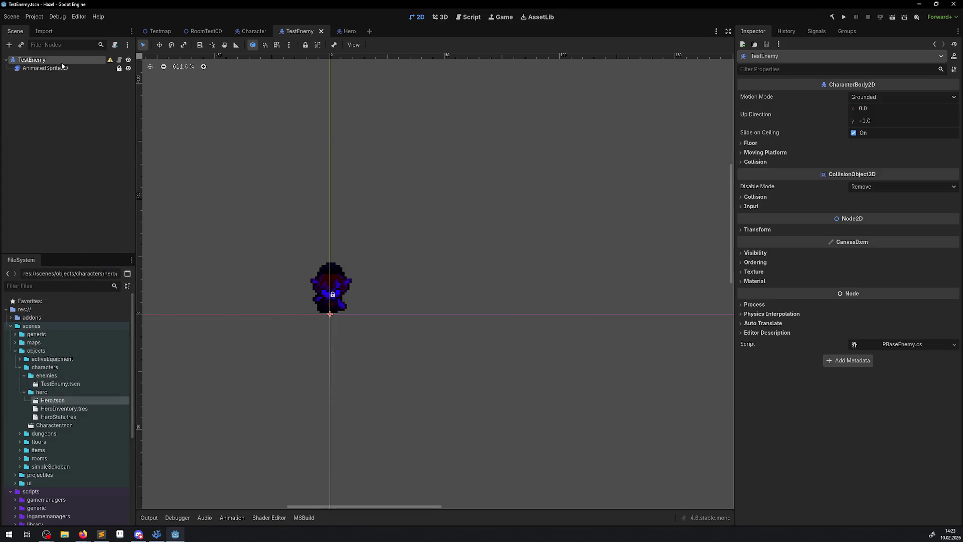
Copy the Hero's CollisionShape2D into the TestEnemy scene and save
click(335, 32)
click(49, 125)
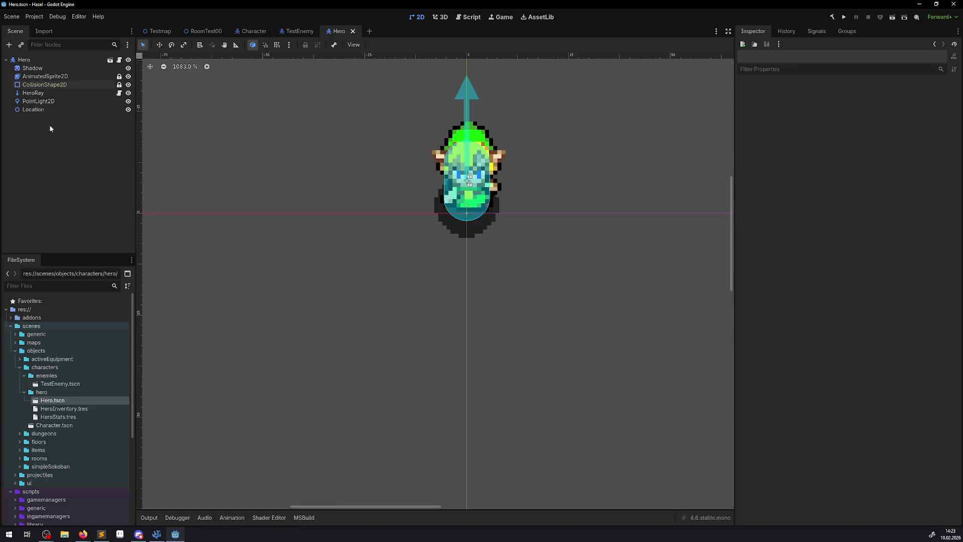
click(47, 86)
click(299, 31)
click(57, 78)
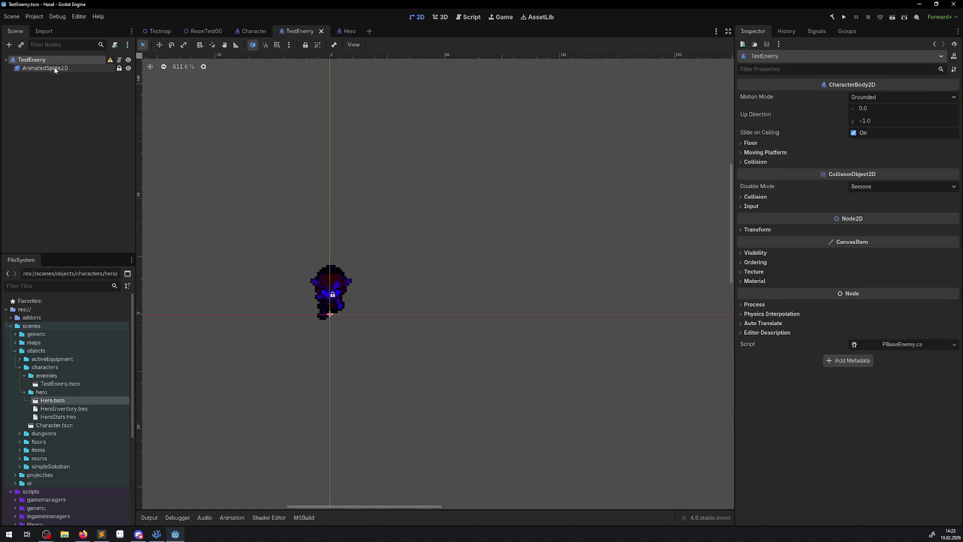
key(ctrl+s)
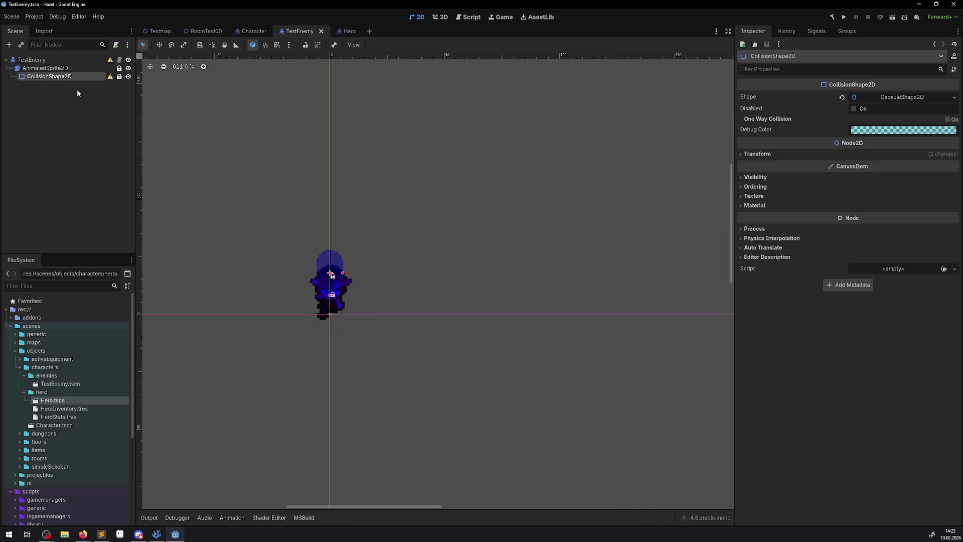
Move the CollisionShape2D directly under the TestEnemy root and save the scene
mouse_move(110, 62)
drag(50, 76, 31, 60)
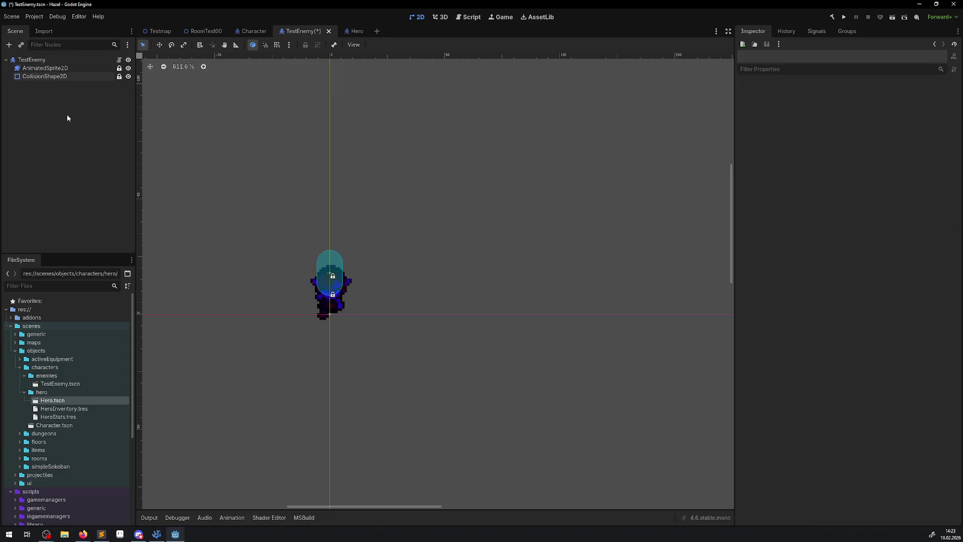
key(ctrl+s)
scroll(327, 300, up, 3)
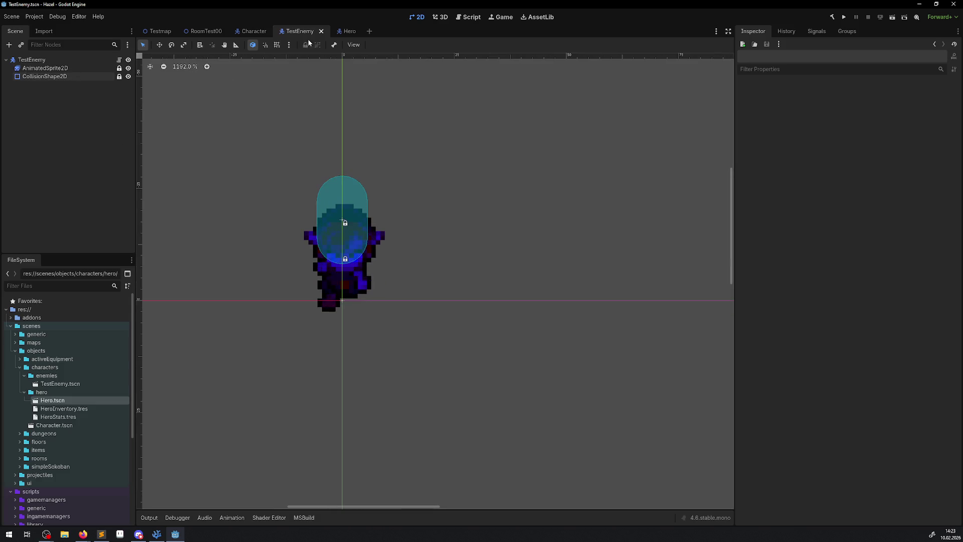
Compare the enemy's and Hero's AnimatedSprite2D transforms and Idle00 animations
click(346, 31)
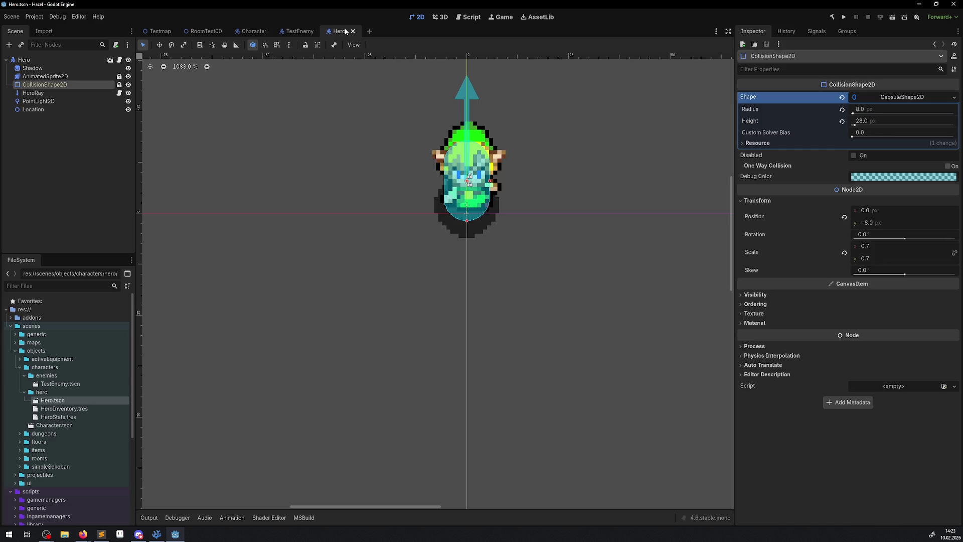
click(36, 78)
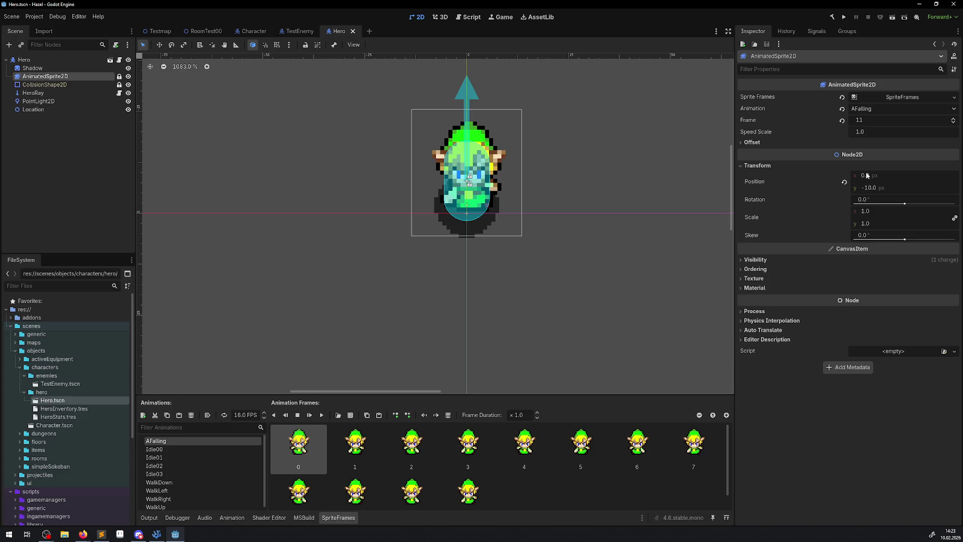
click(300, 31)
click(45, 68)
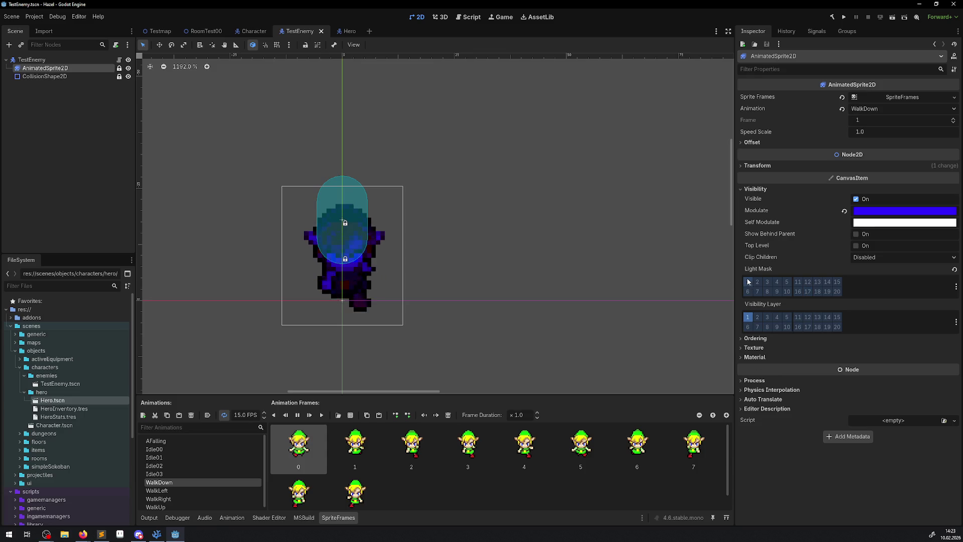
click(743, 166)
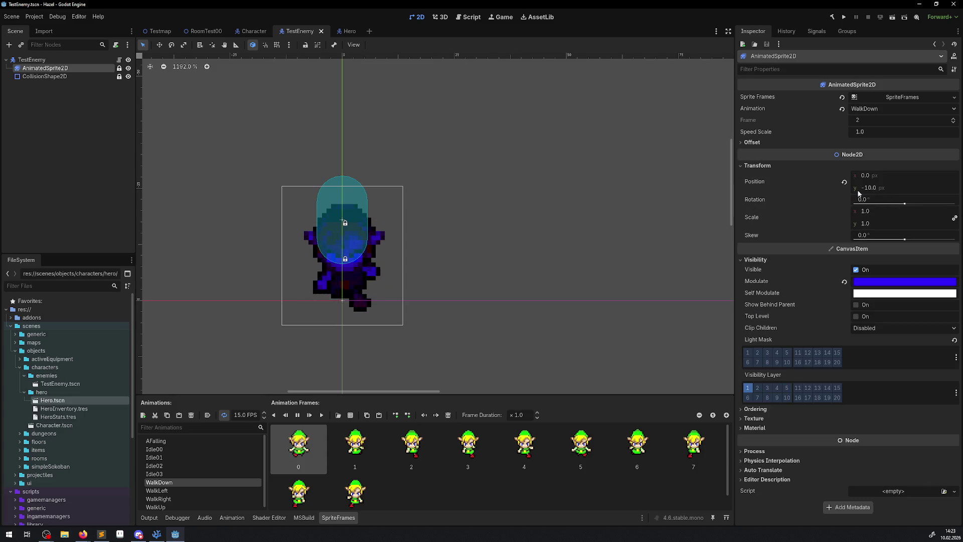
click(160, 450)
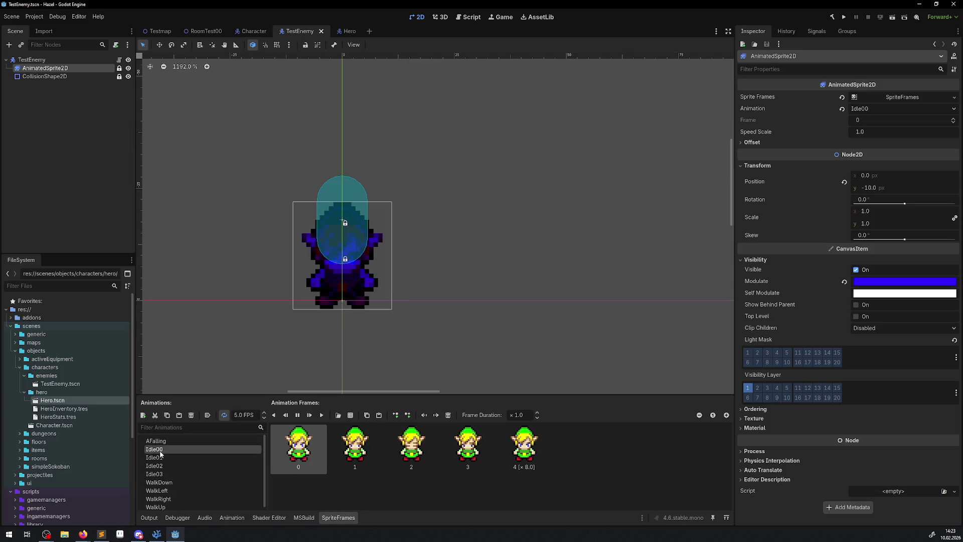
click(339, 32)
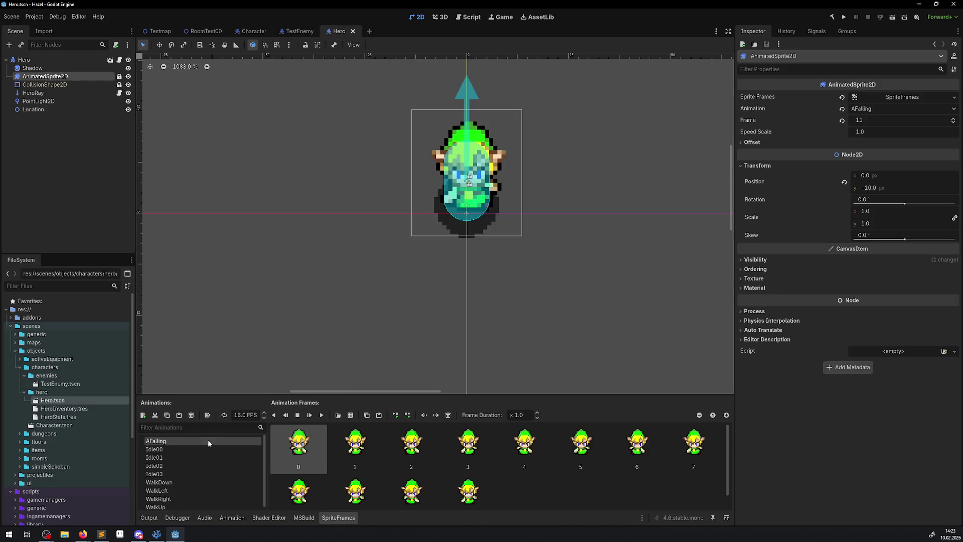
click(168, 450)
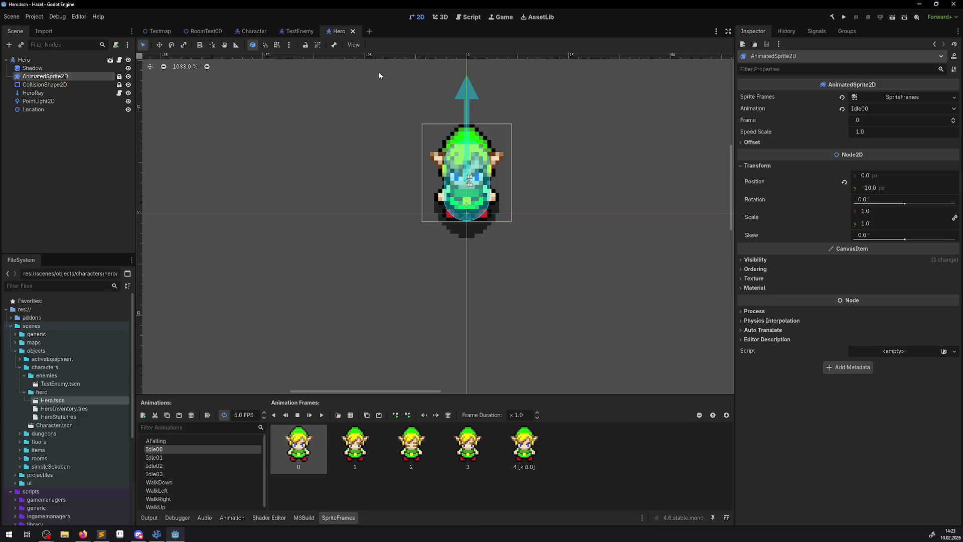
click(304, 36)
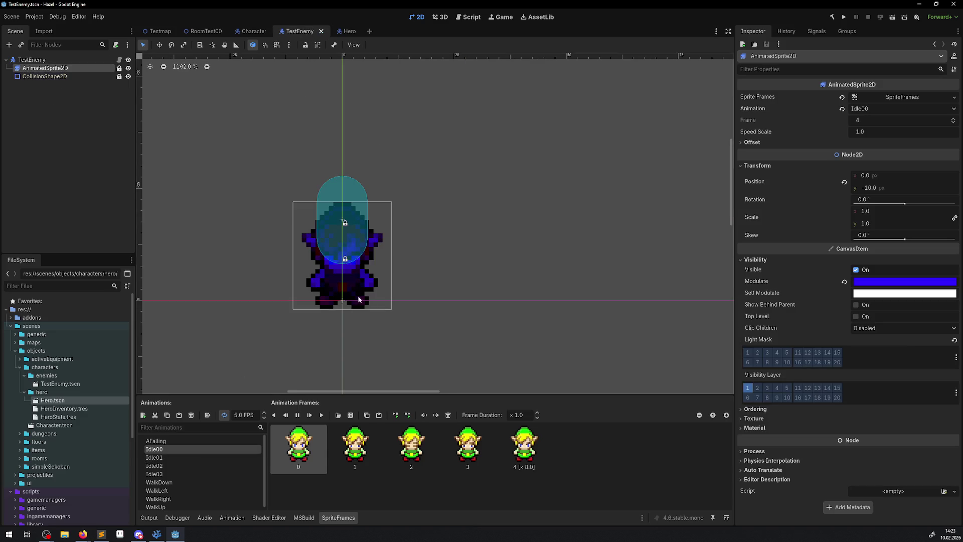
Compare the enemy's and Hero's CollisionShape2D position offsets
click(45, 77)
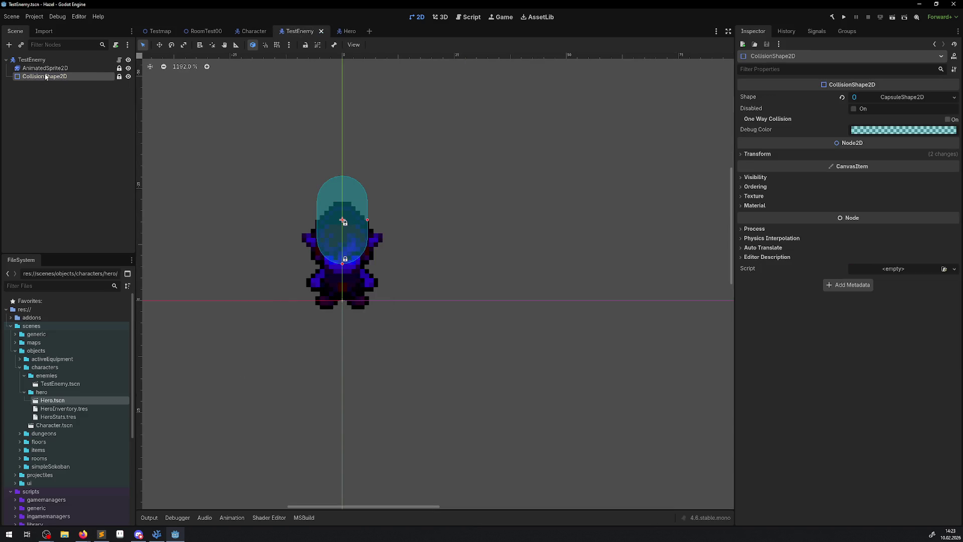
click(742, 155)
click(337, 32)
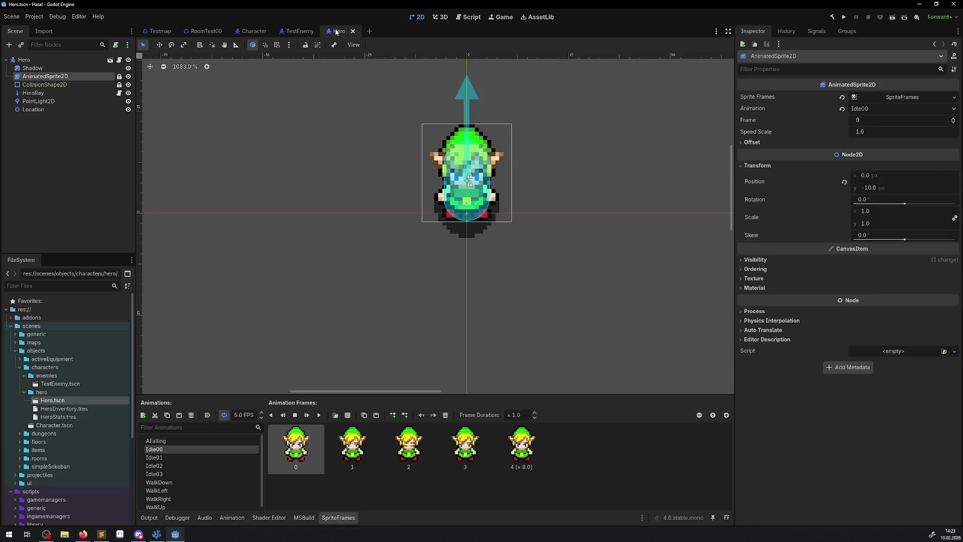
click(62, 85)
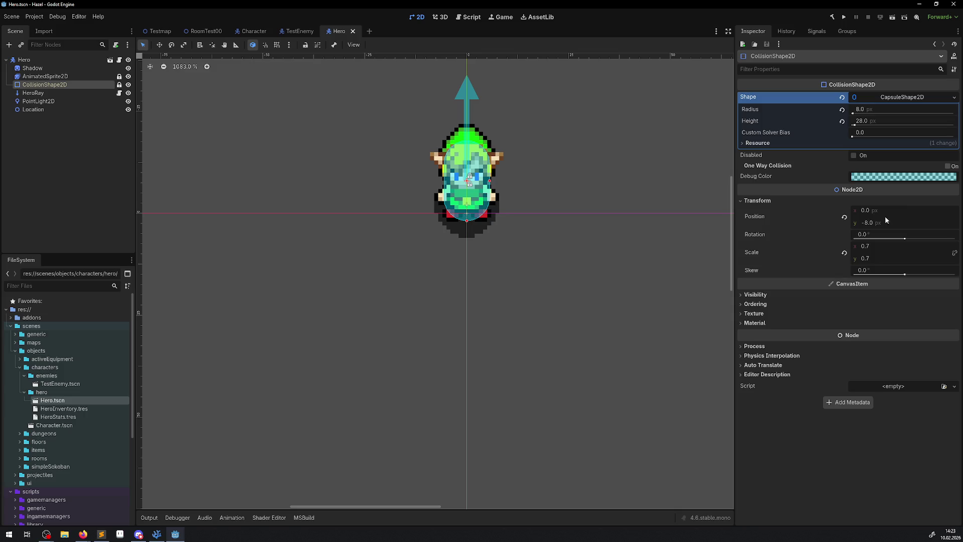
click(308, 32)
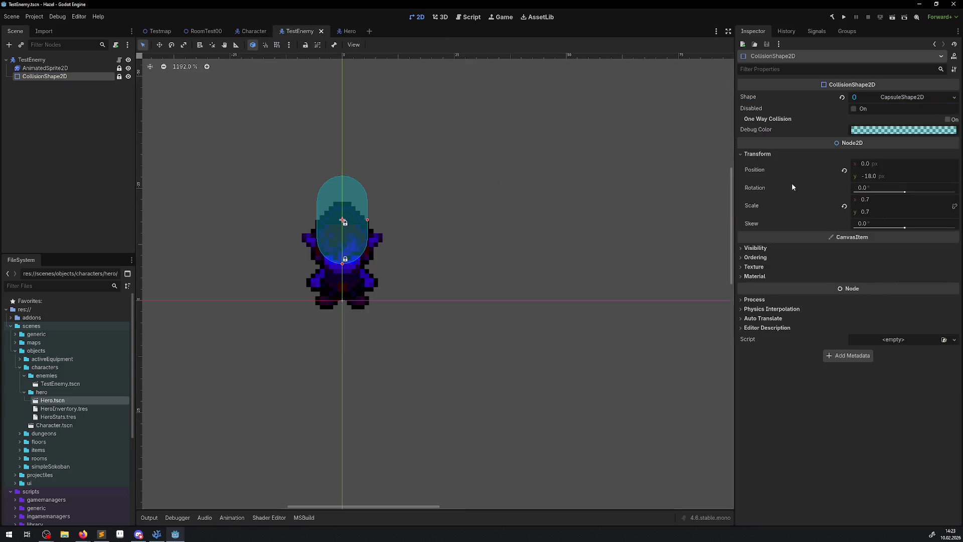
Set the enemy CollisionShape2D's position y to -8 and save the scene
click(872, 178)
text(8)
key(Return)
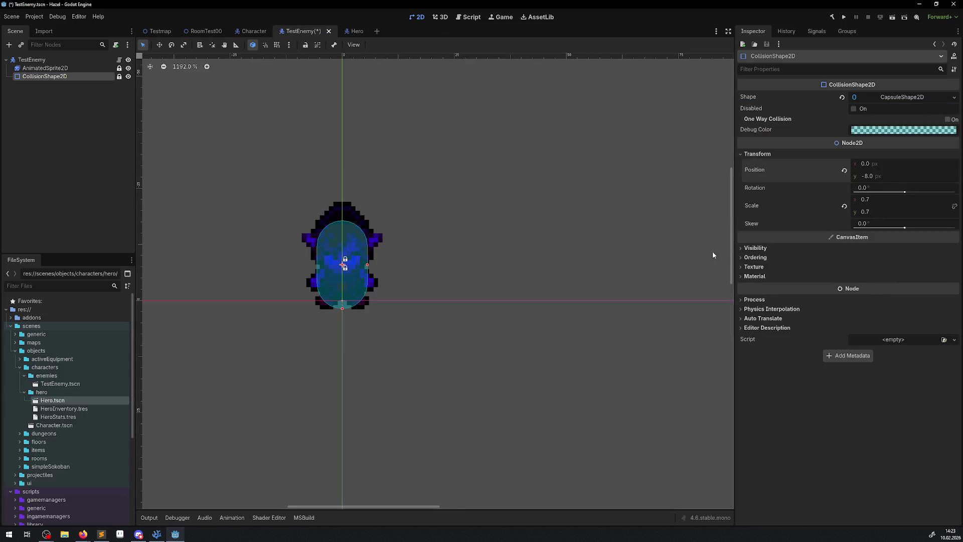
key(ctrl+s)
click(418, 270)
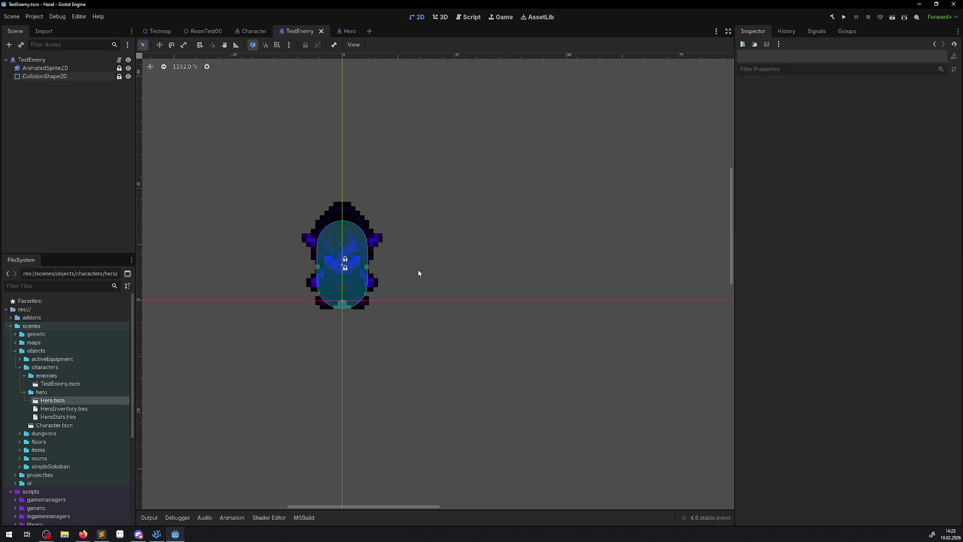
click(843, 19)
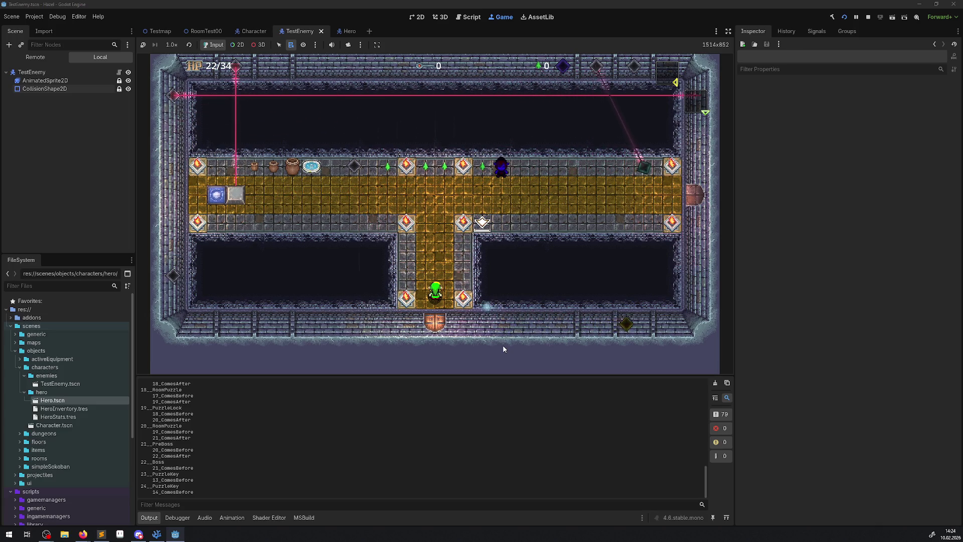
key(Up)
key(Right)
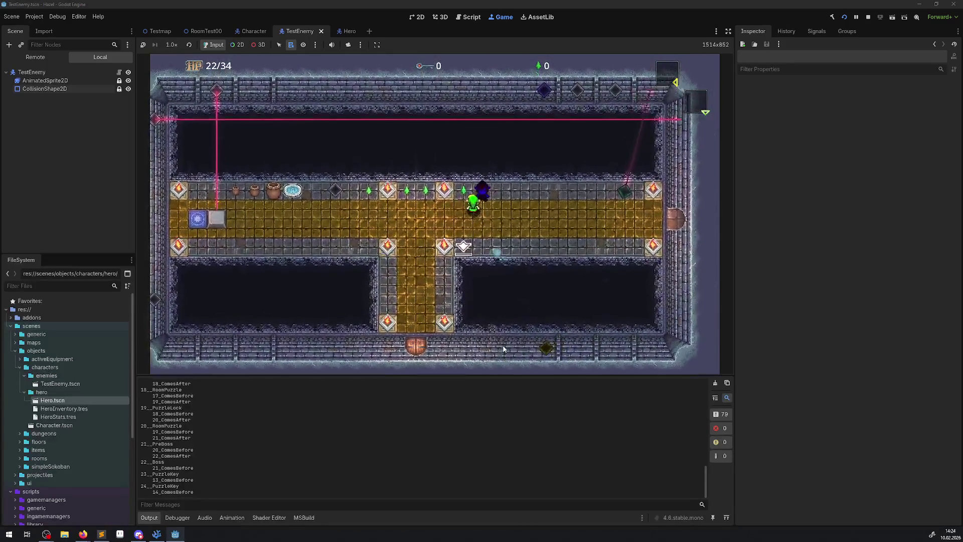
key(Up)
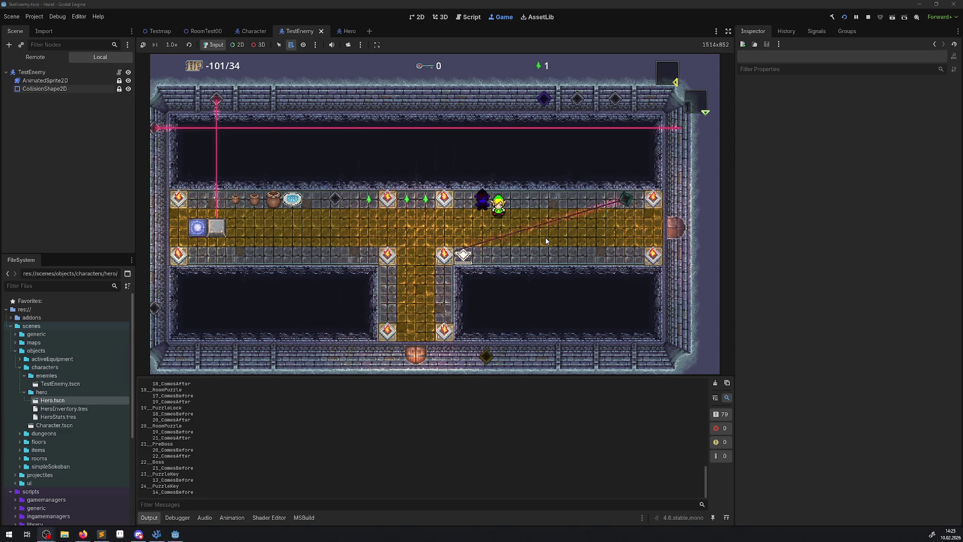
click(868, 17)
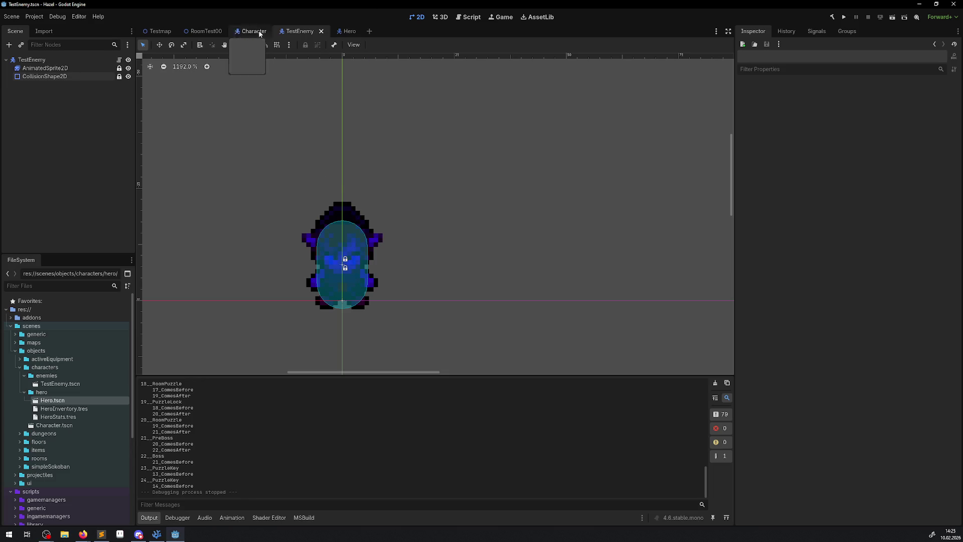
Open RoomTest00, select its TileMapLayer, and show the CanvasTexture atlas tiles
click(203, 32)
scroll(87, 133, up, 2)
scroll(86, 134, up, 5)
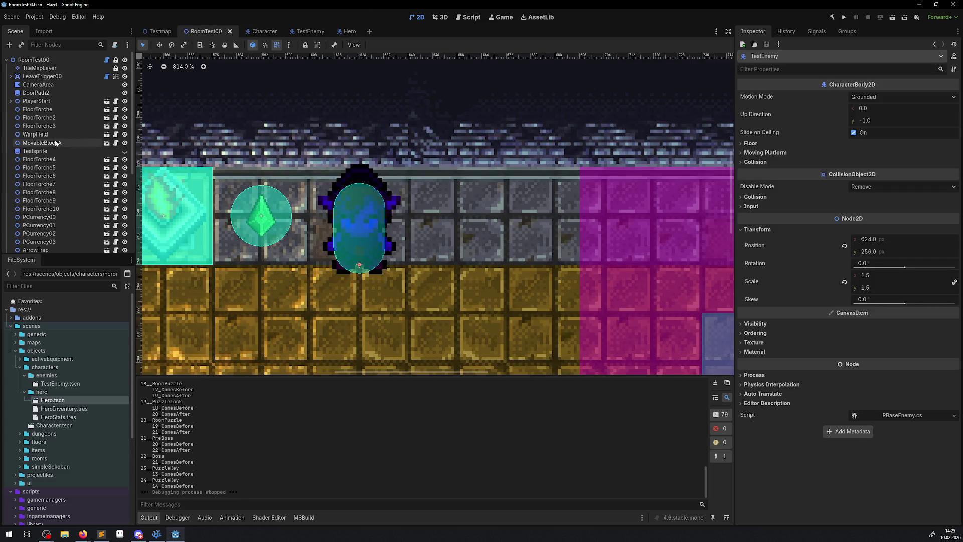
click(39, 67)
scroll(313, 232, down, 8)
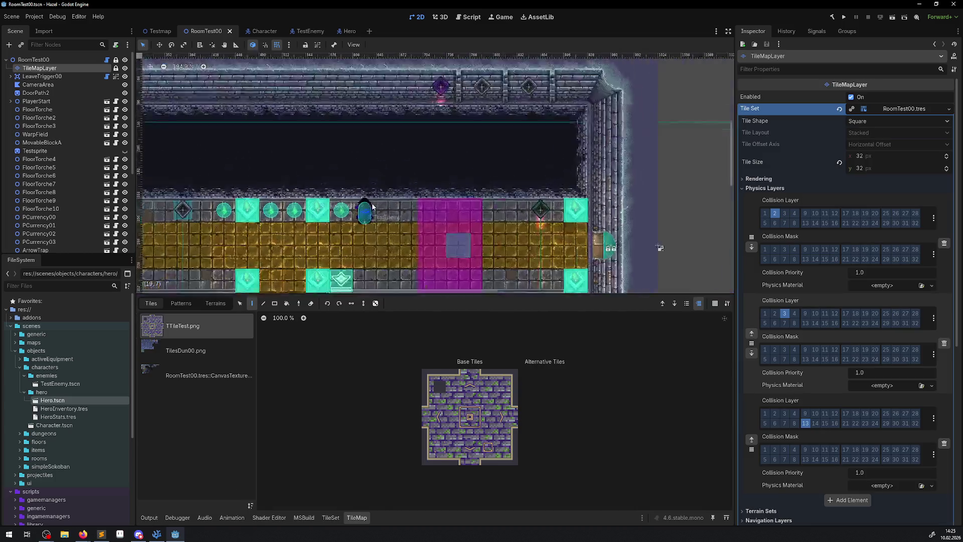
click(200, 373)
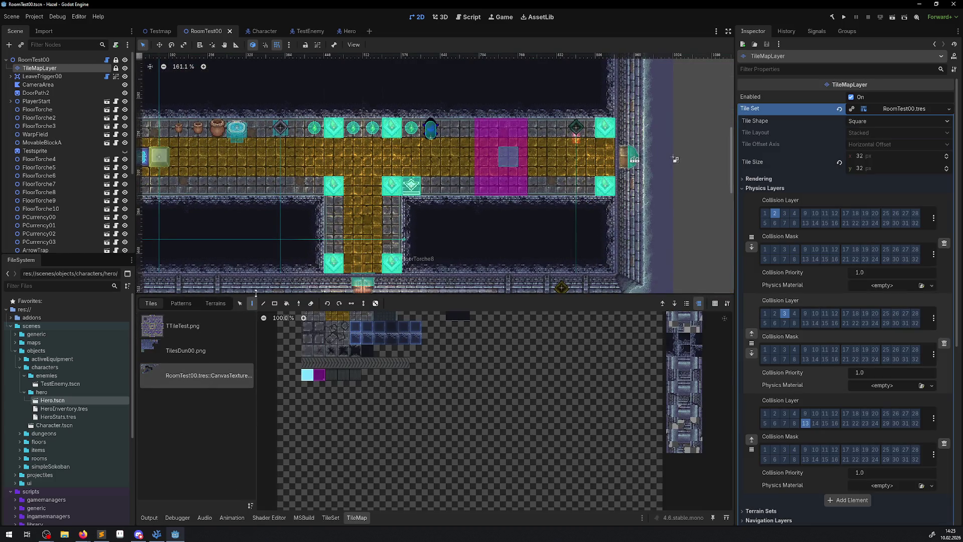
Enlarge the room view and expand the TileSet's Navigation Layers, collapsing Physics Layers
drag(256, 294, 264, 379)
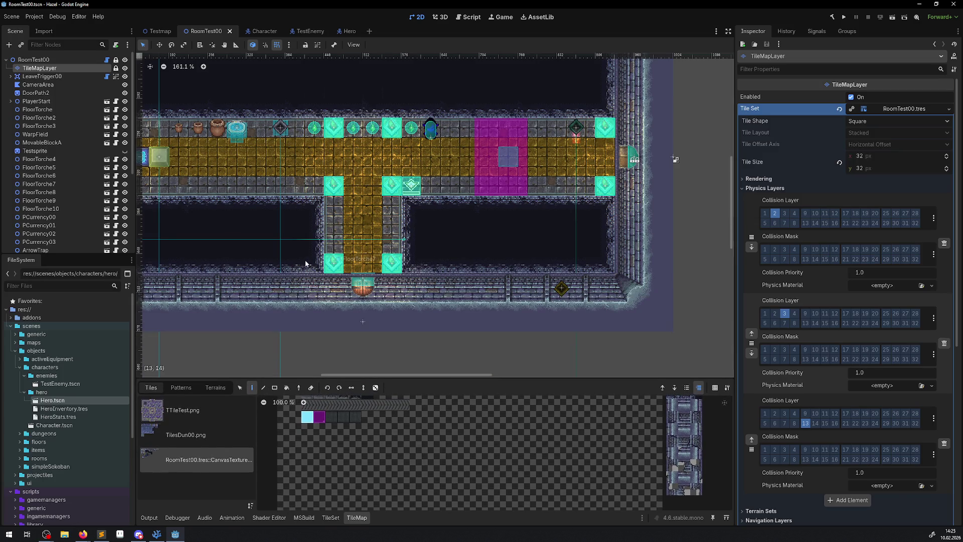
scroll(308, 265, left, 2)
scroll(307, 264, up, 1)
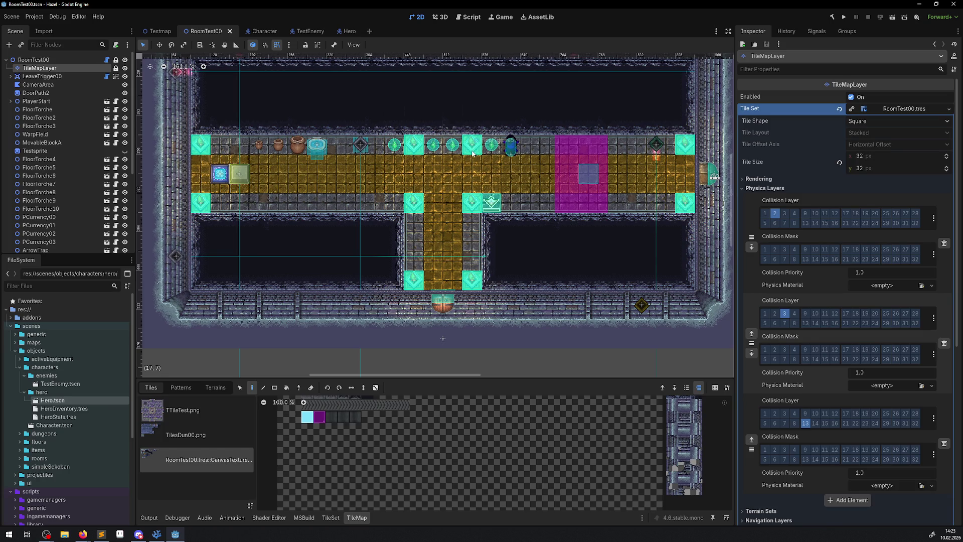
click(745, 189)
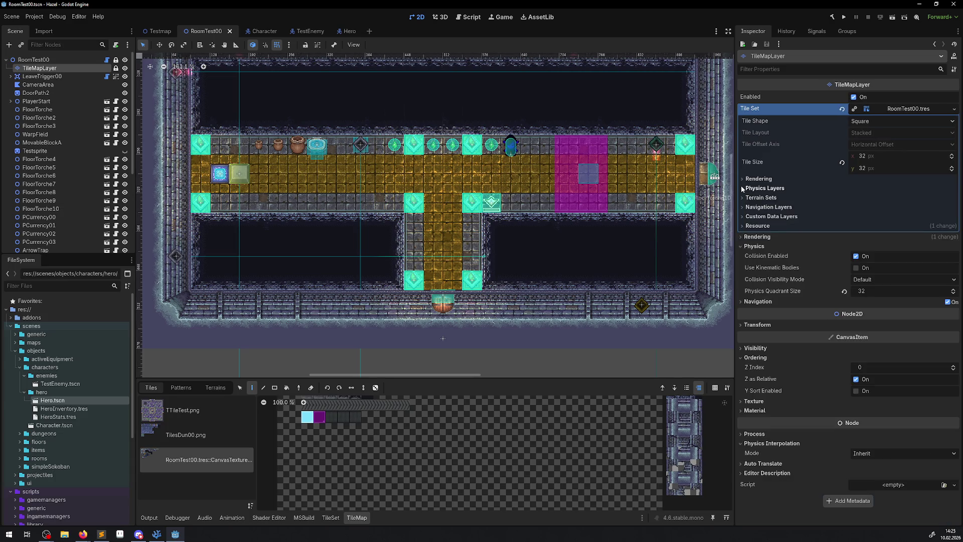
click(768, 207)
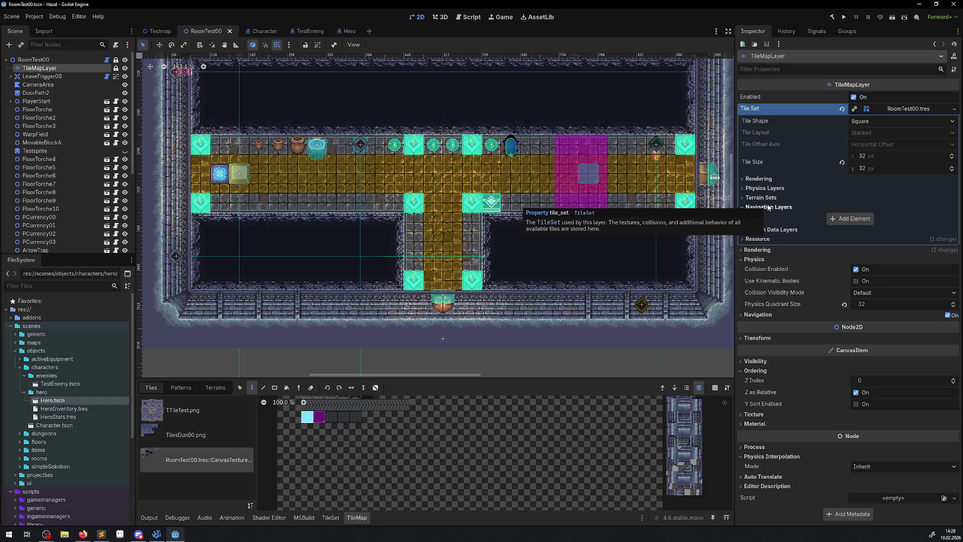
Enable collision mask bits 2 and 3 on the TestEnemy body, matching Hero, and save
click(305, 31)
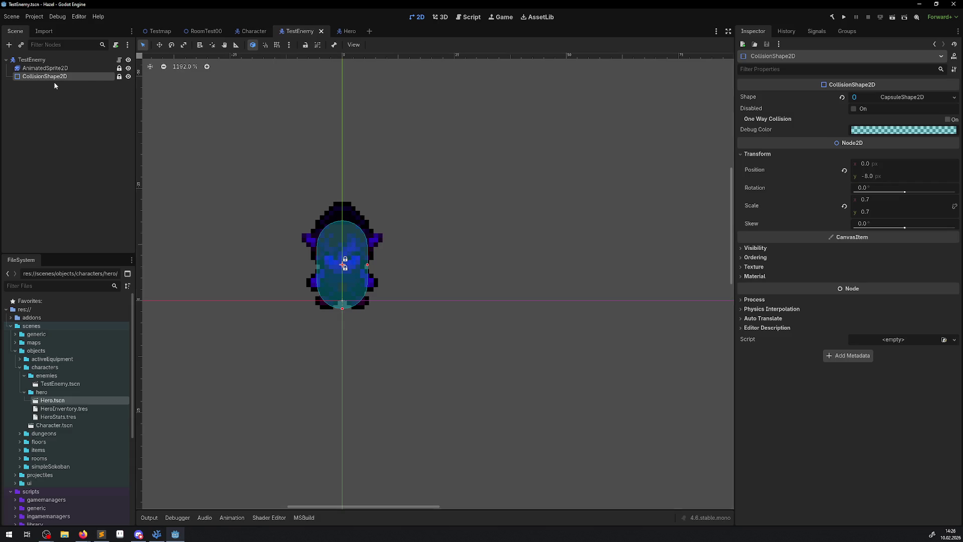
click(31, 59)
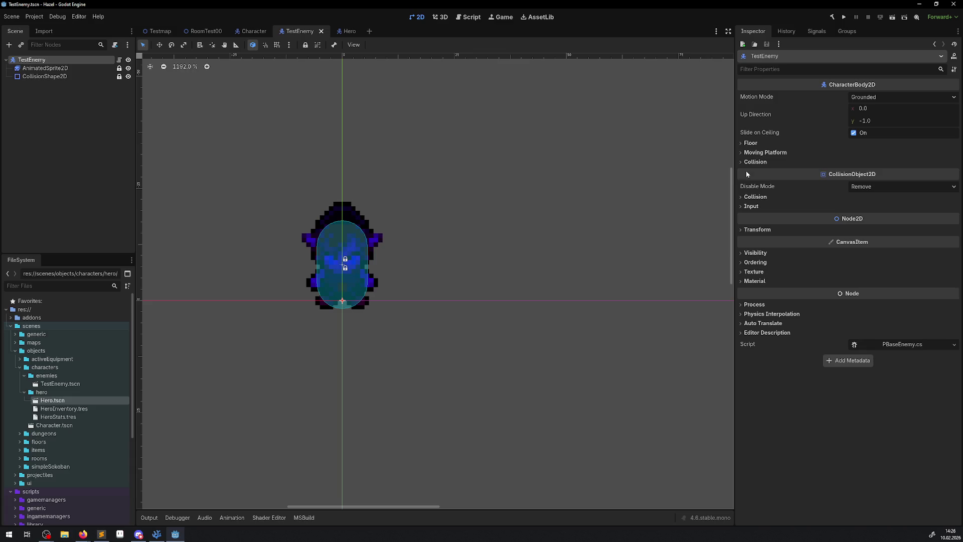
click(748, 197)
click(346, 31)
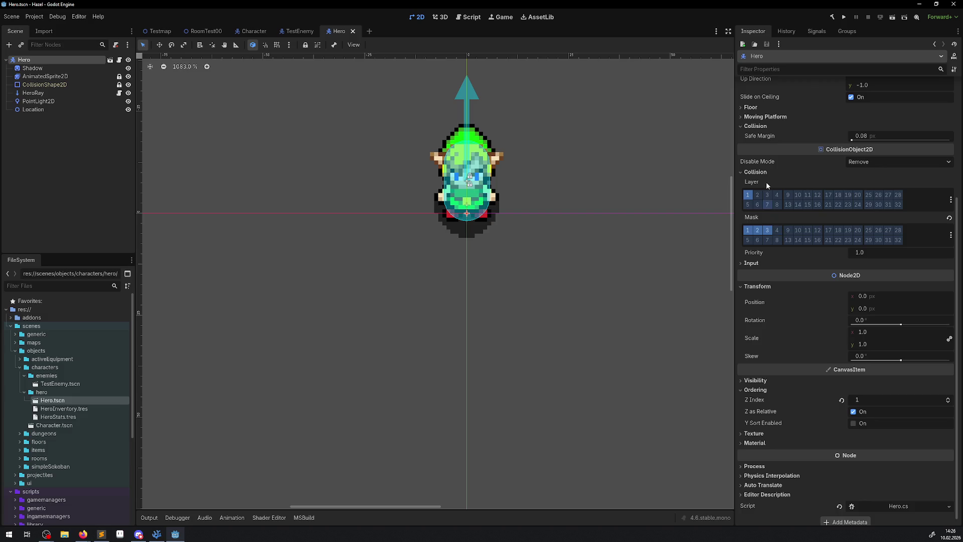
click(300, 31)
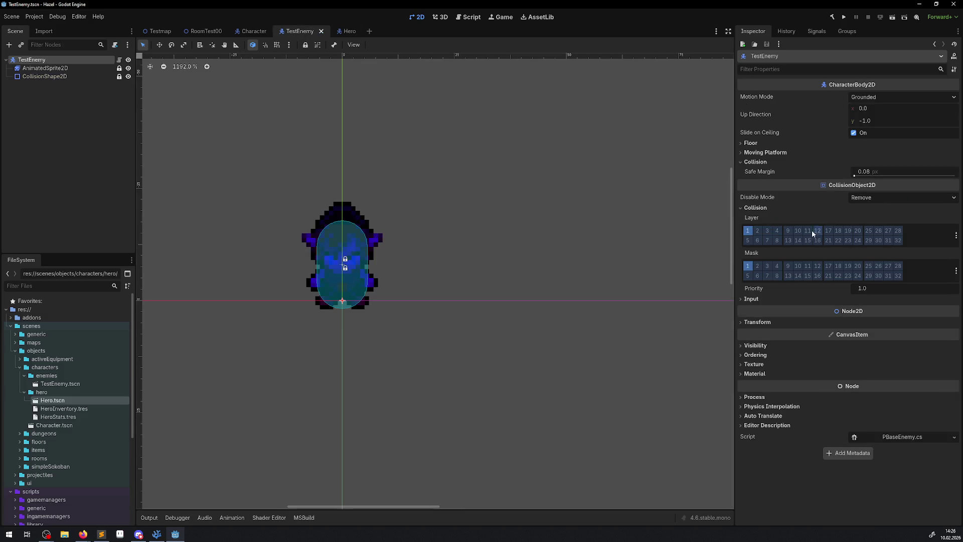
click(757, 265)
click(768, 266)
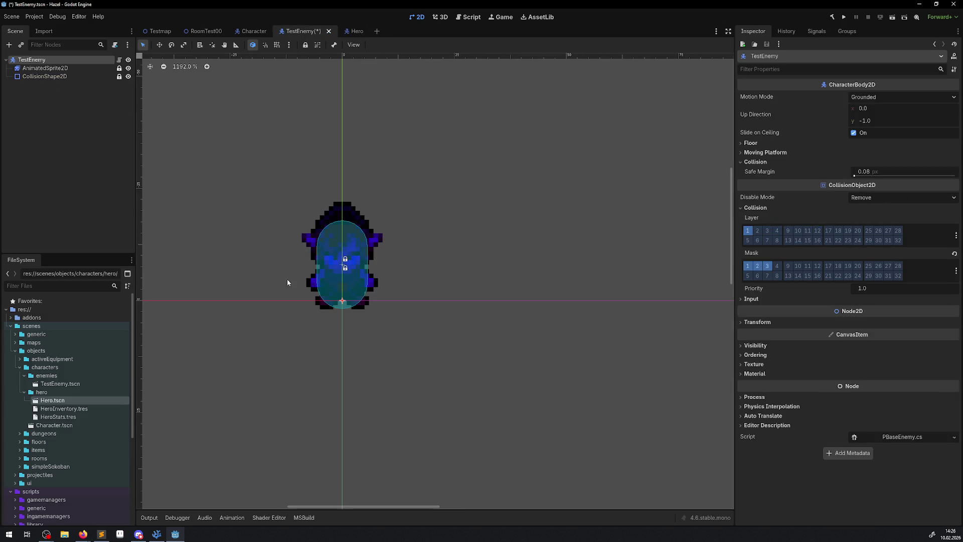
drag(287, 279, 273, 314)
key(ctrl+s)
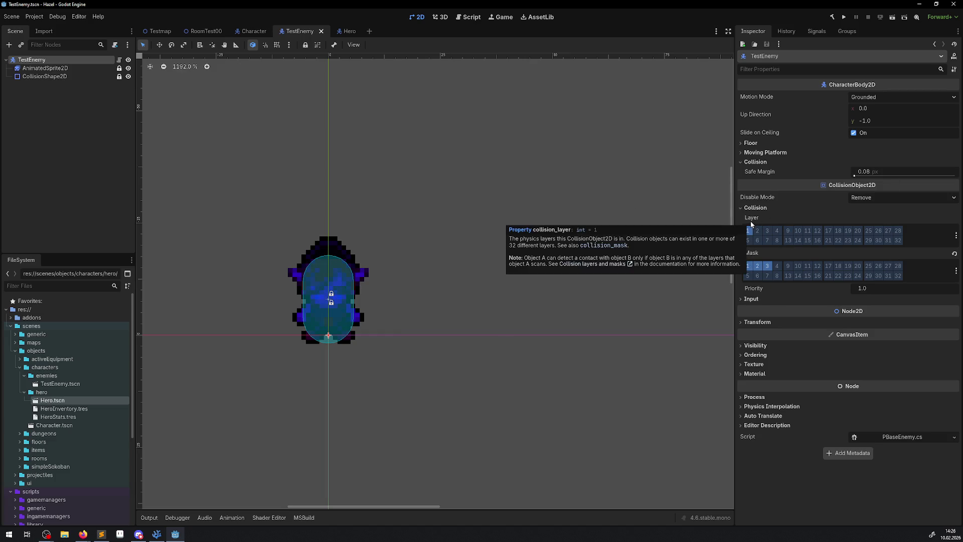
Toggle the enemy's Wall collision layer on and off, leaving it off
click(956, 236)
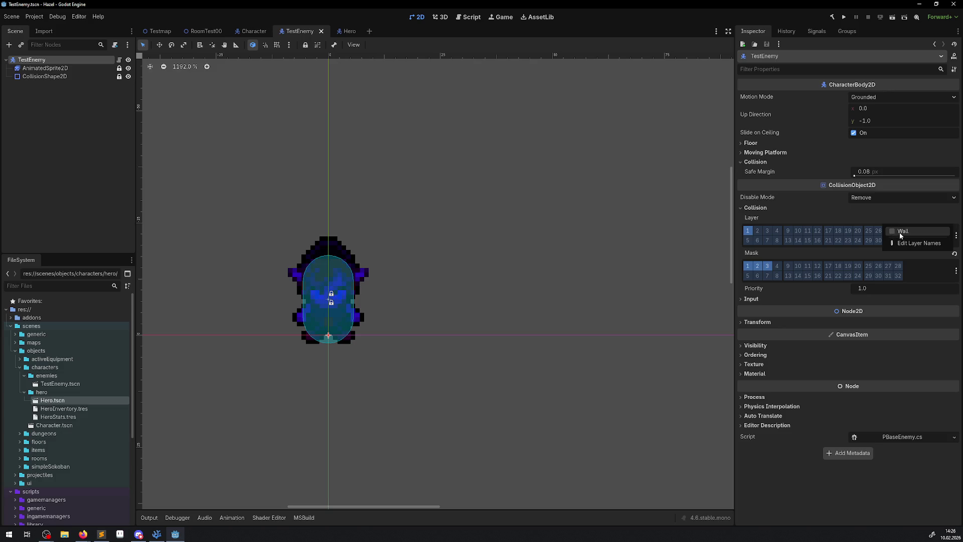
click(919, 231)
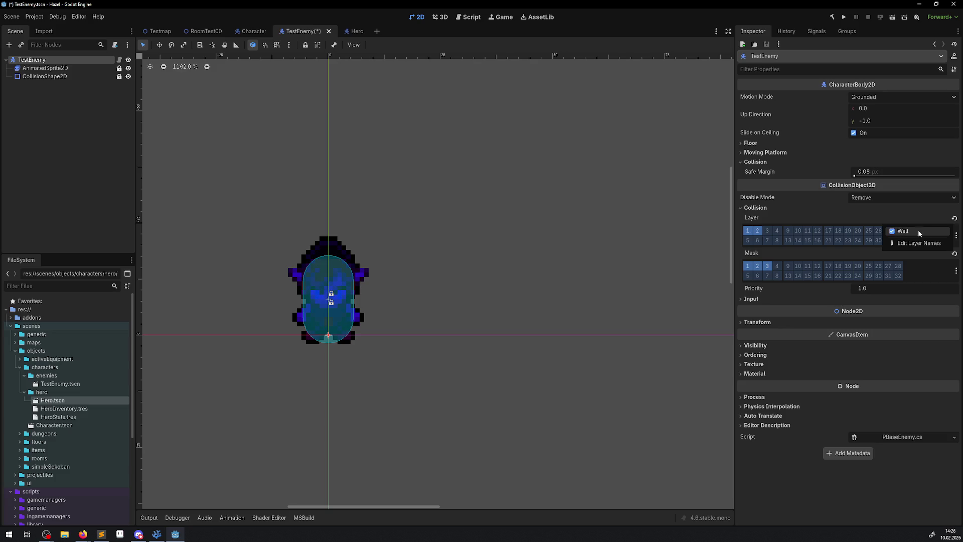
click(909, 233)
click(905, 233)
click(905, 233)
click(904, 233)
click(905, 232)
click(843, 212)
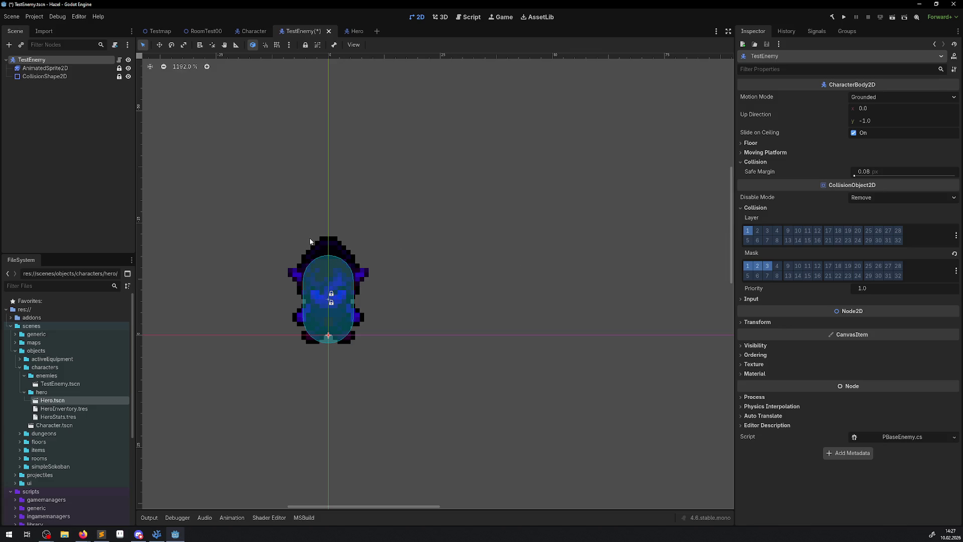
Open the 2D Physics layer names in Project Settings from the layer options
click(956, 235)
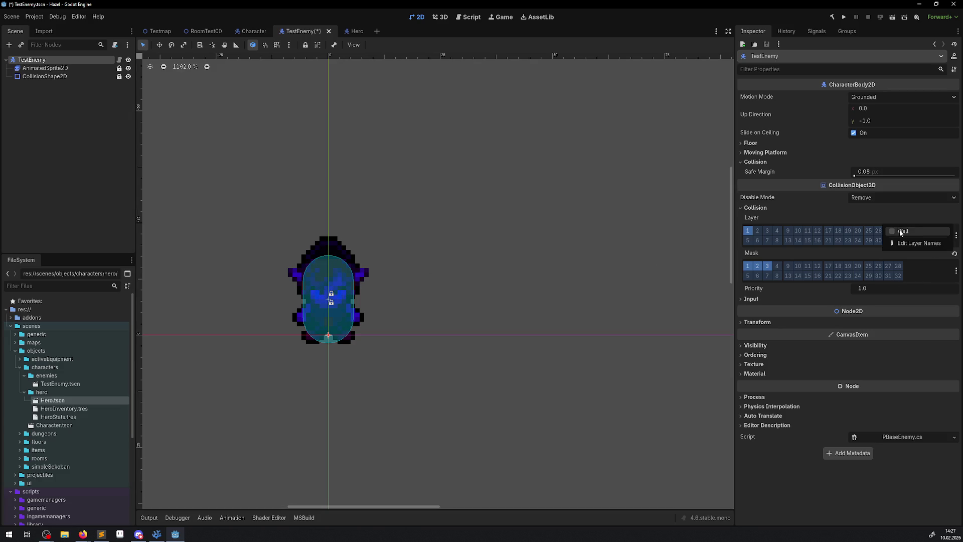
click(773, 213)
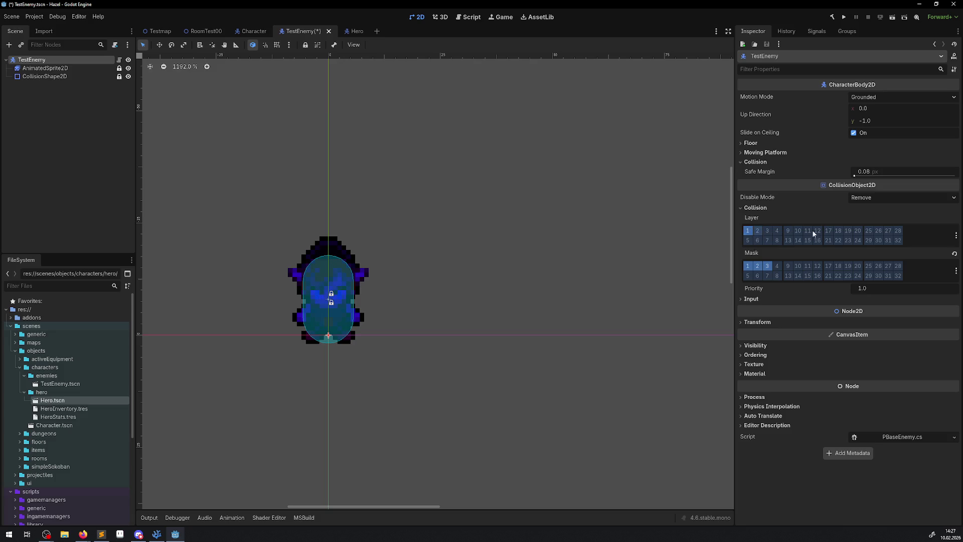
click(956, 235)
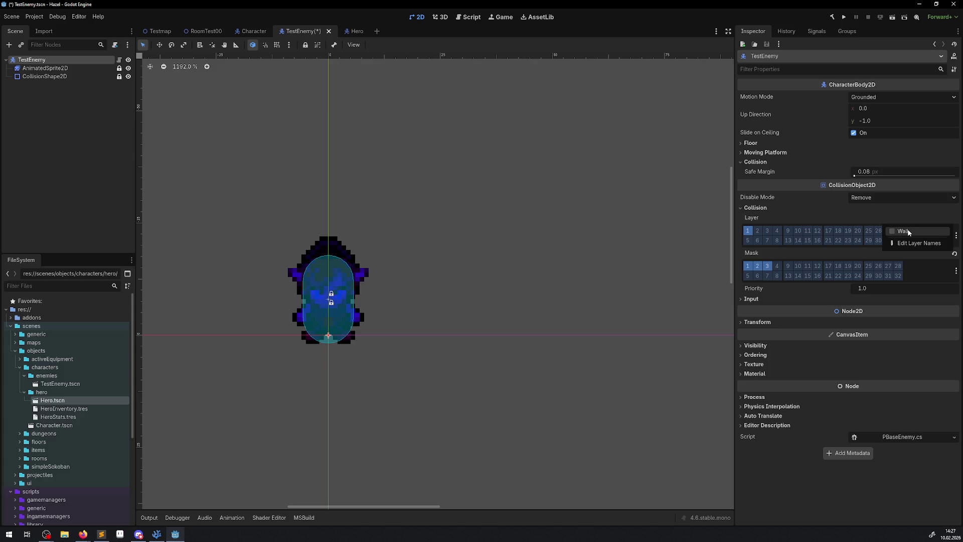
click(911, 243)
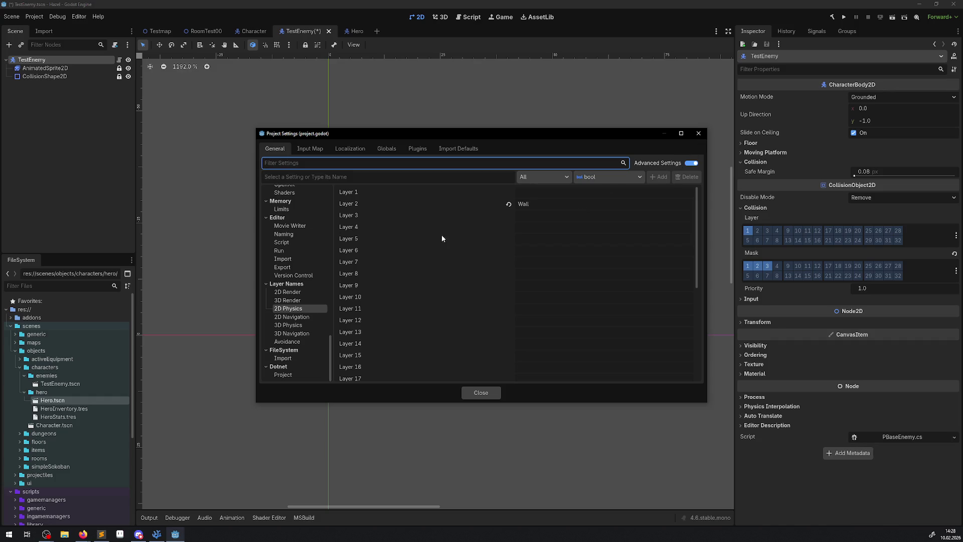
Close Project Settings and reopen the named collision layers list
click(699, 132)
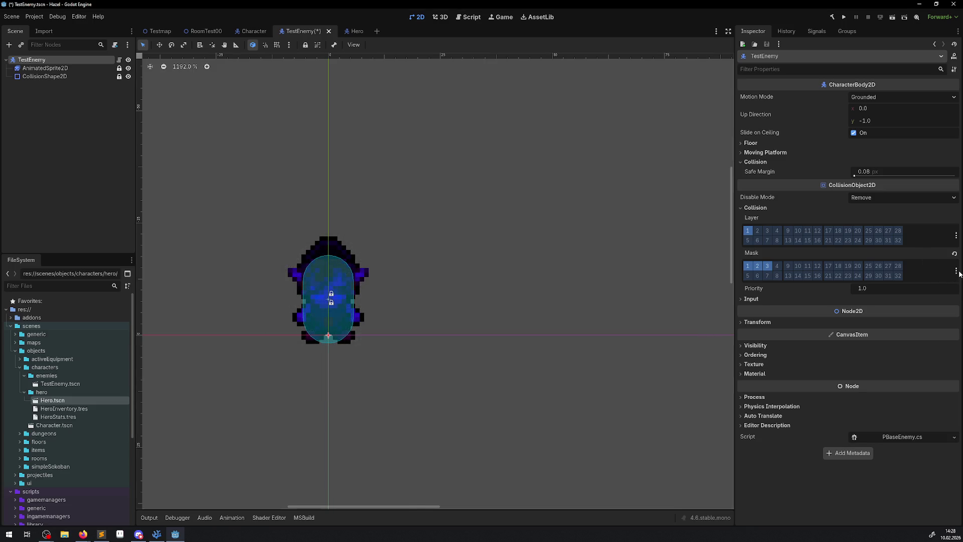
click(957, 236)
Leave Wall unchecked so the body stays on layer 1 only, and save TestEnemy
click(901, 231)
click(902, 233)
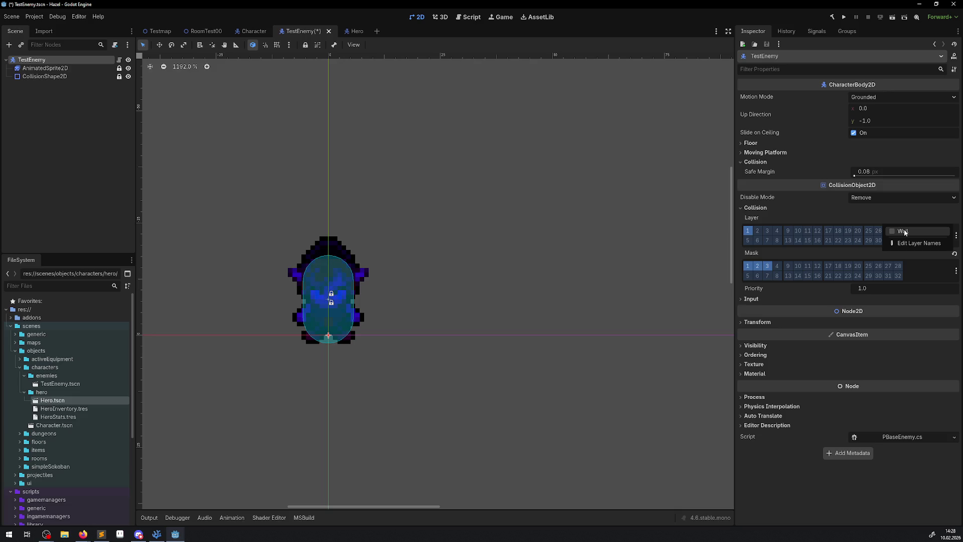
click(790, 222)
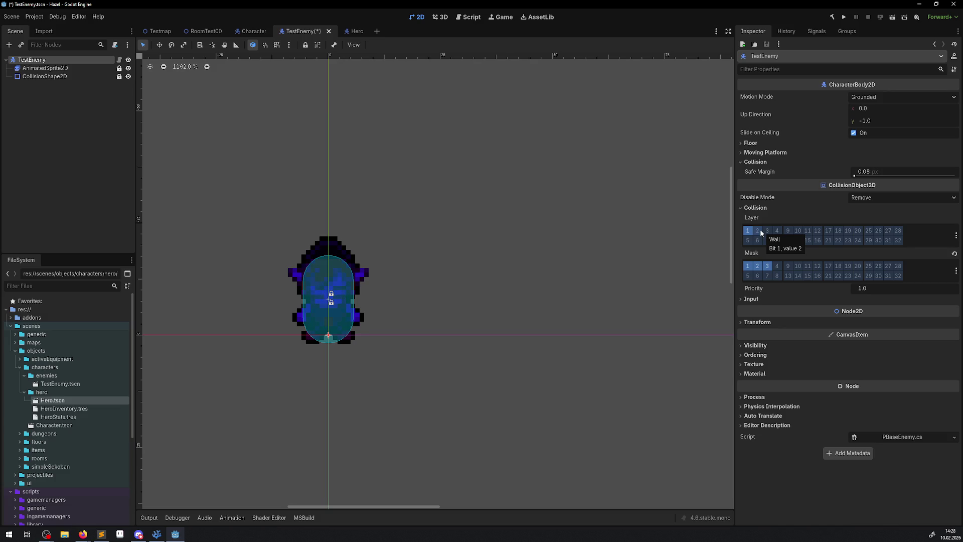
click(957, 237)
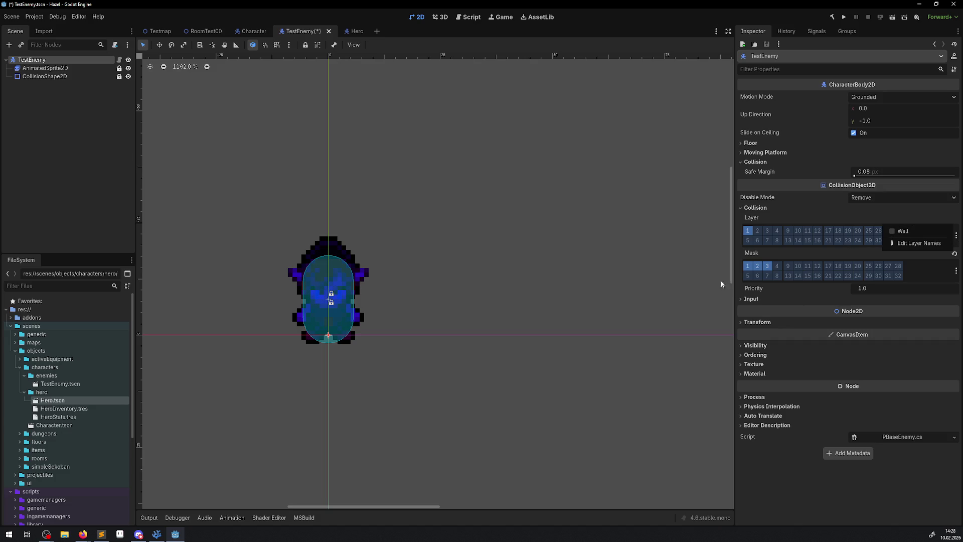
click(816, 211)
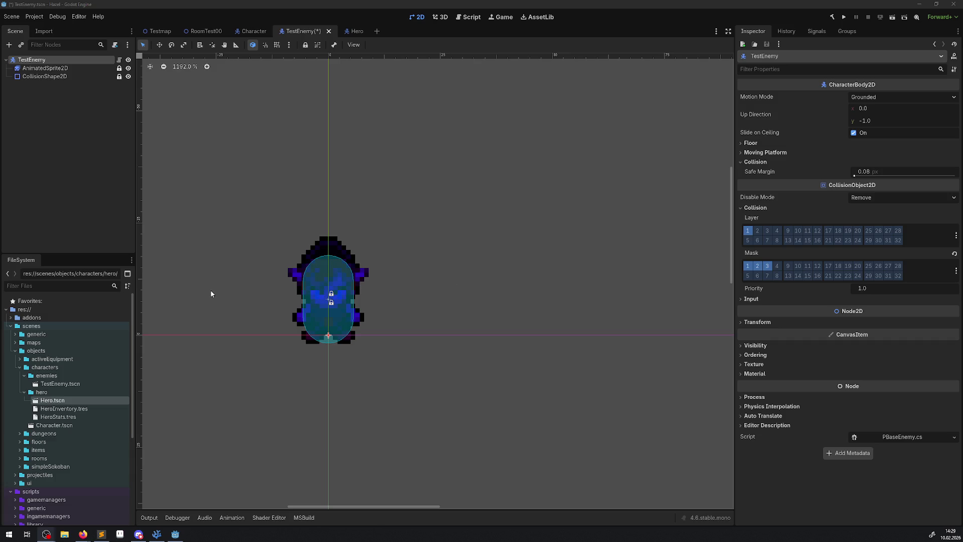
mouse_move(361, 288)
mouse_down()
mouse_move(379, 276)
mouse_move(375, 269)
mouse_up()
key(ctrl+s)
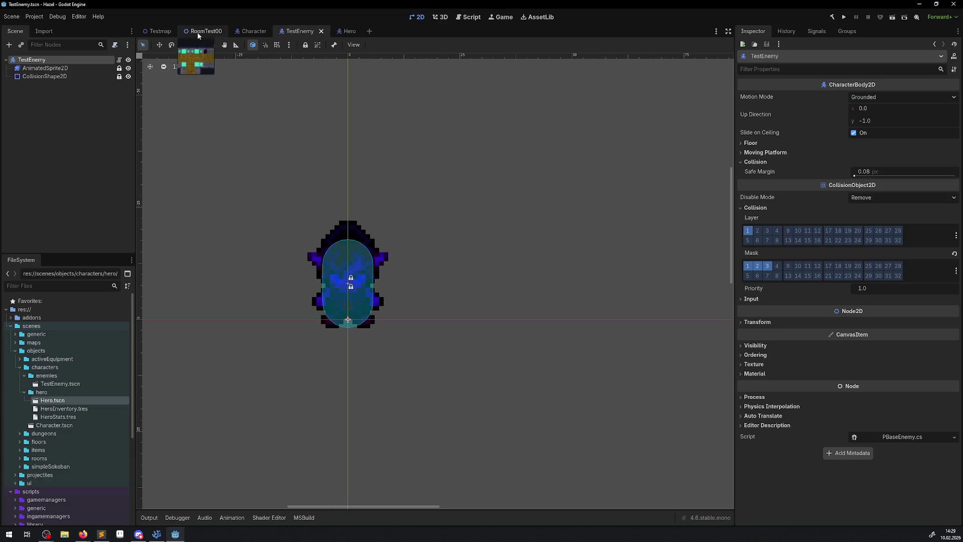
Add a navigation layer to the RoomTest00 TileSet and select a 2x5 block of atlas tiles
click(199, 32)
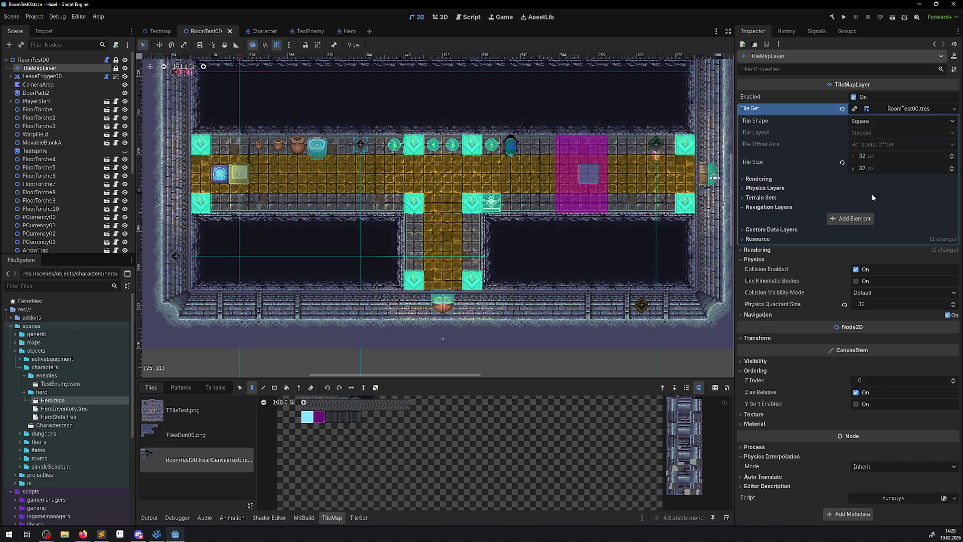
click(847, 222)
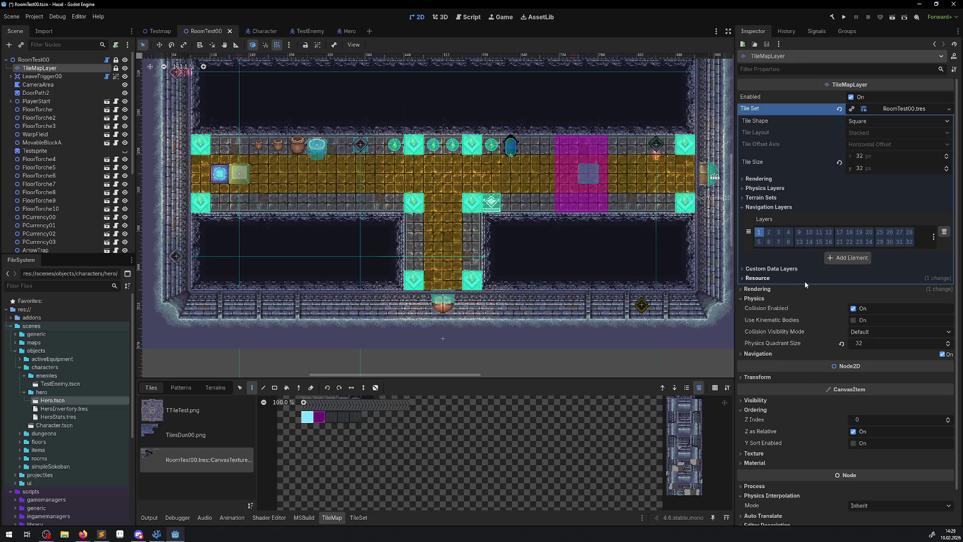
drag(311, 435, 353, 498)
scroll(353, 499, up, 2)
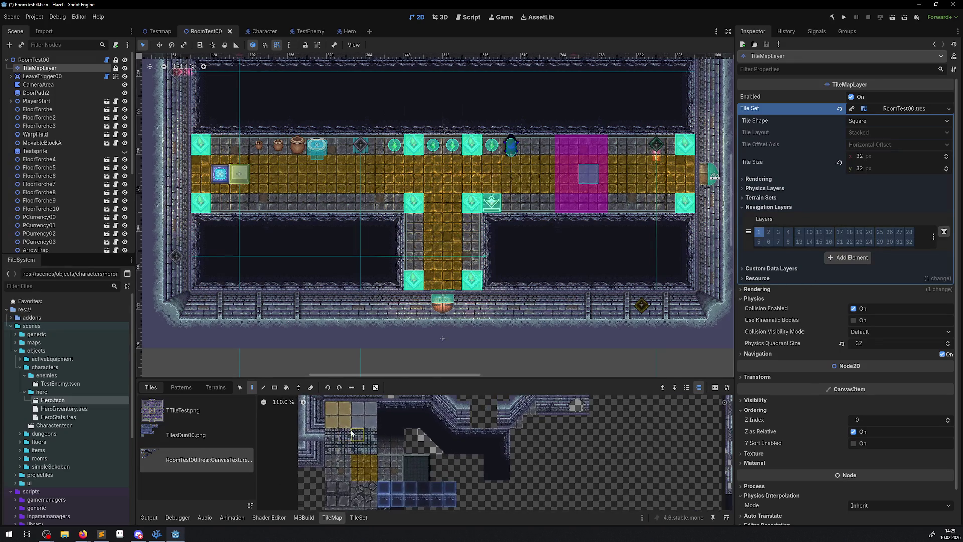
scroll(348, 435, up, 1)
drag(362, 378, 361, 326)
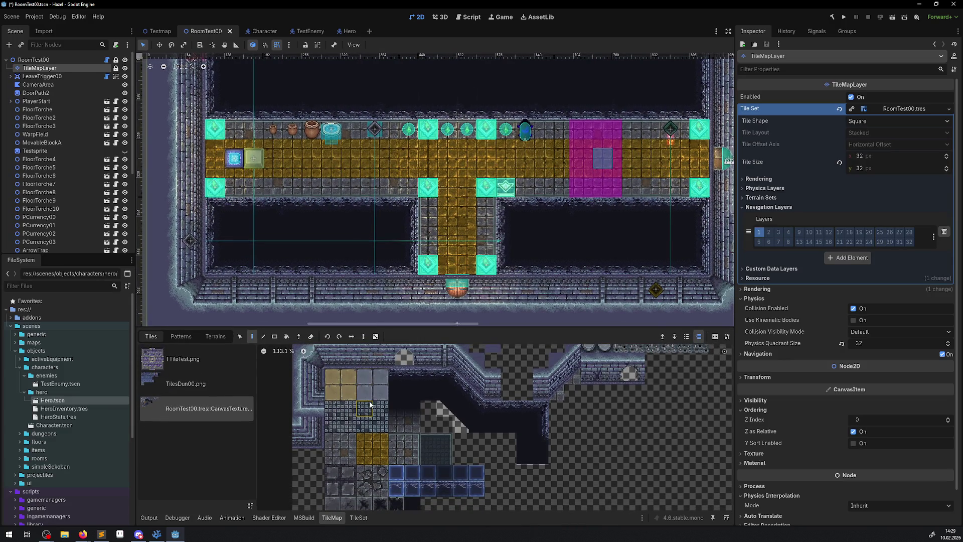
drag(315, 361, 329, 416)
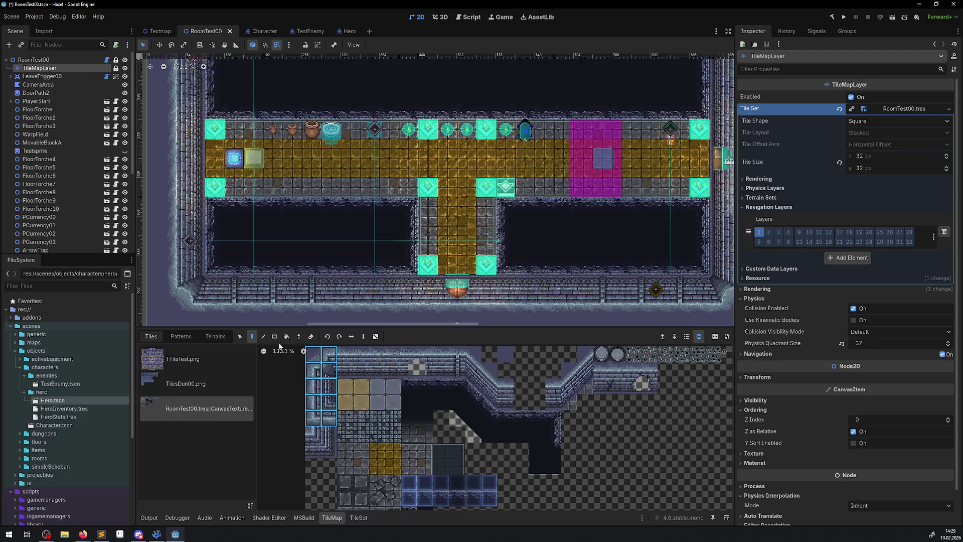
In the TileSet editor's Select mode, select tiles from the CanvasTexture source
click(361, 523)
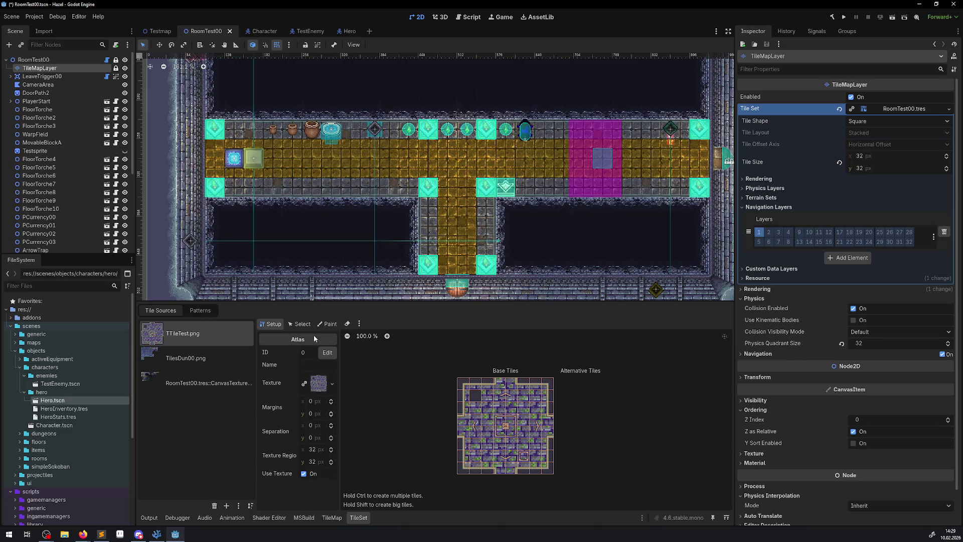
click(299, 324)
click(206, 382)
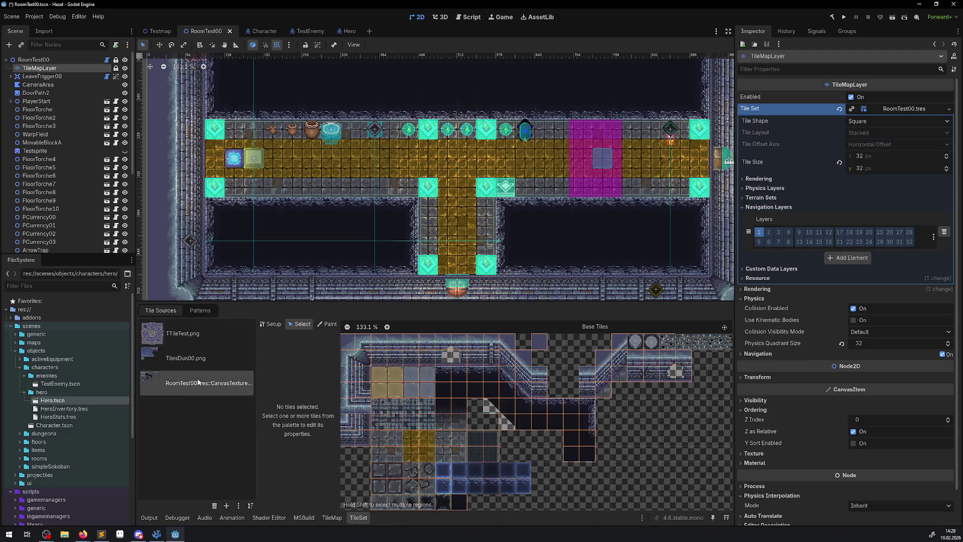
click(372, 371)
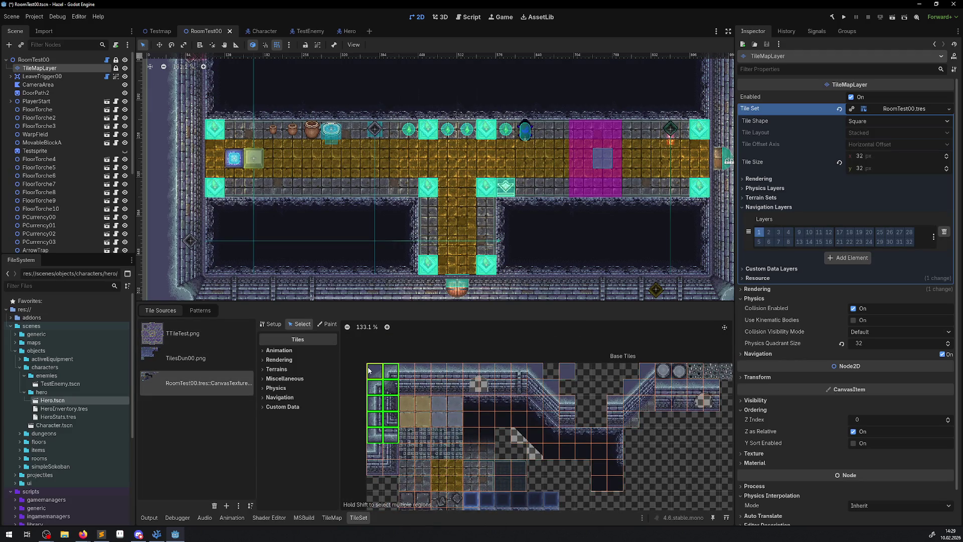
Give the selected tiles a full-tile polygon on Navigation Layer 0
click(263, 397)
click(283, 405)
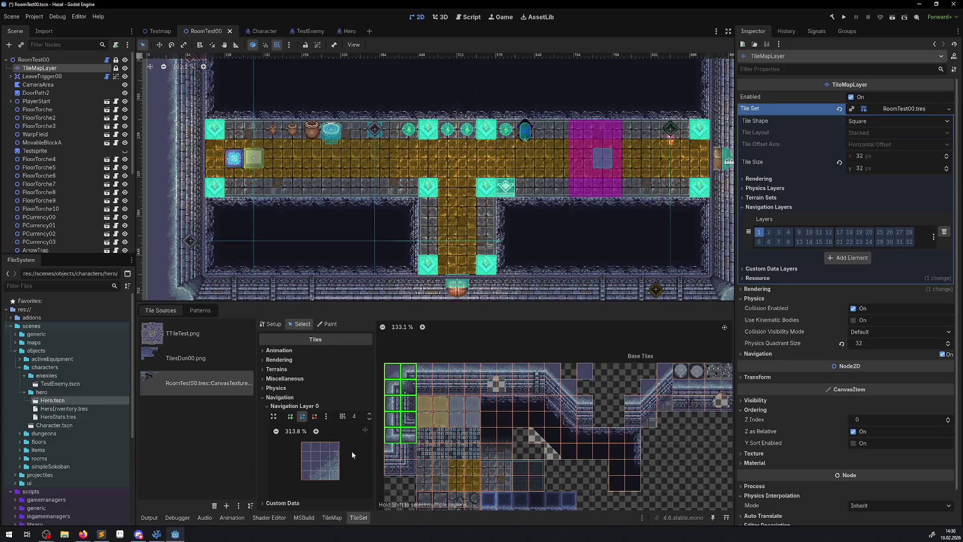
click(337, 468)
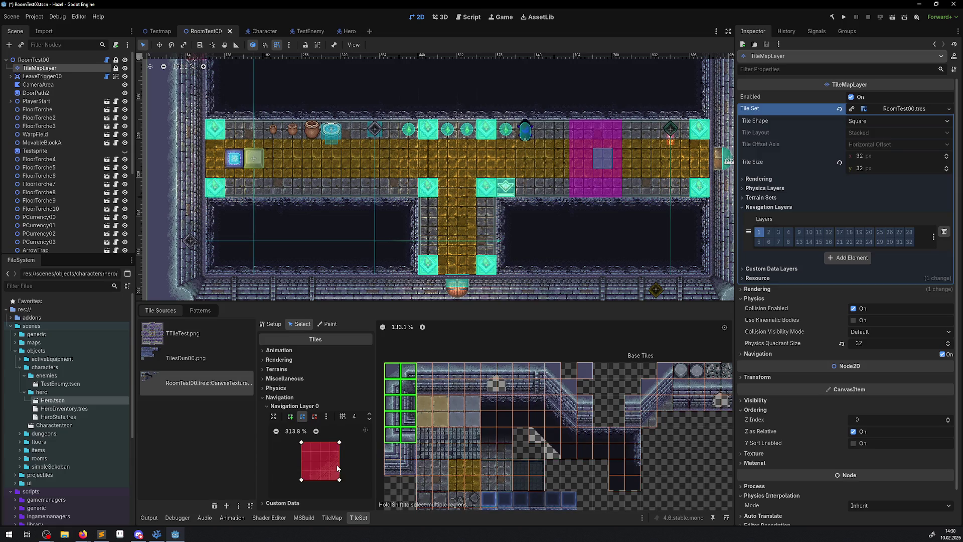
key(ctrl+z)
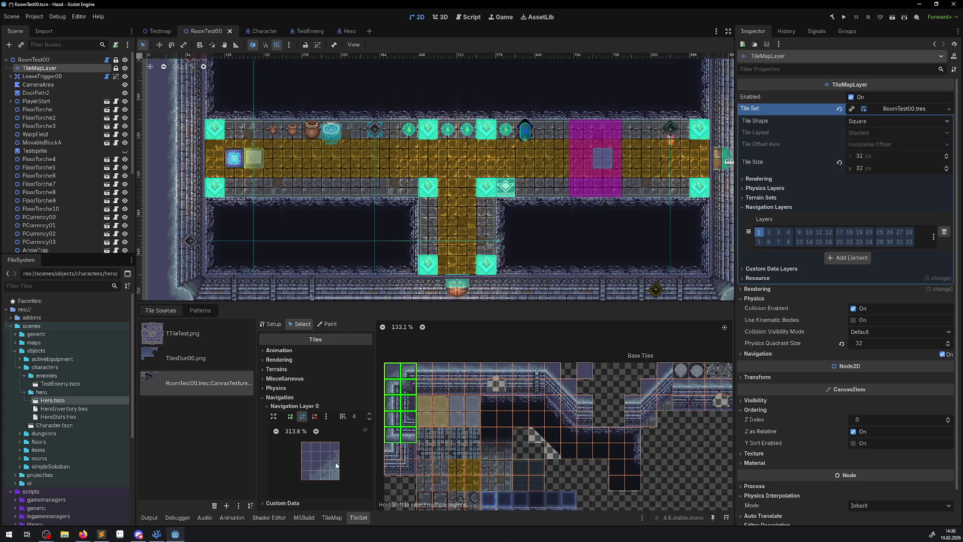
key(ctrl+shift+z)
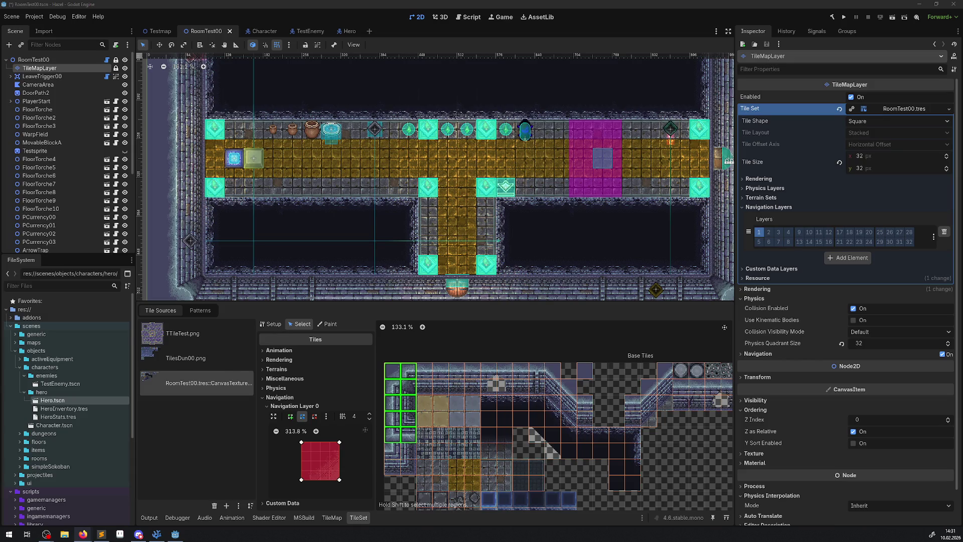
In the Reddit thread, highlight the reply's step about painting navigation tiles
key(alt+Tab)
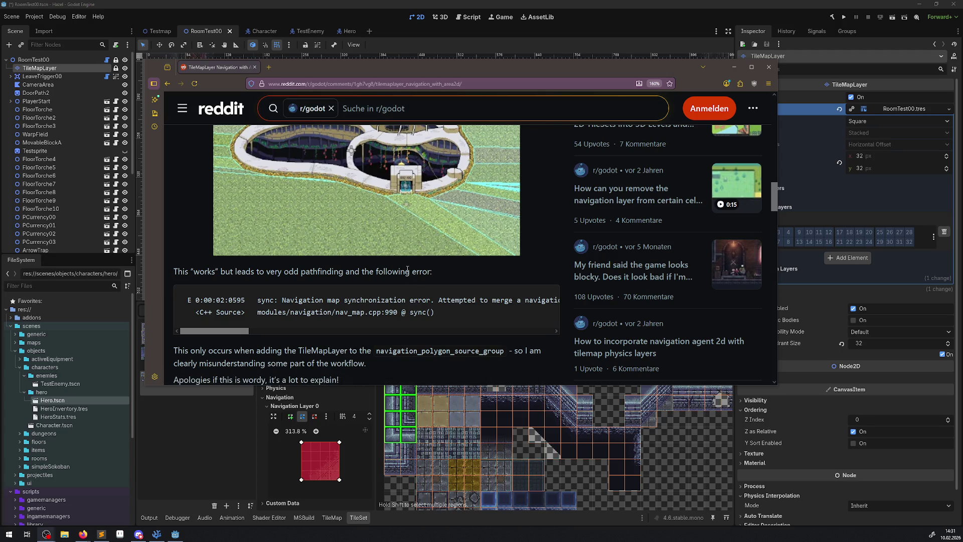
scroll(442, 295, down, 5)
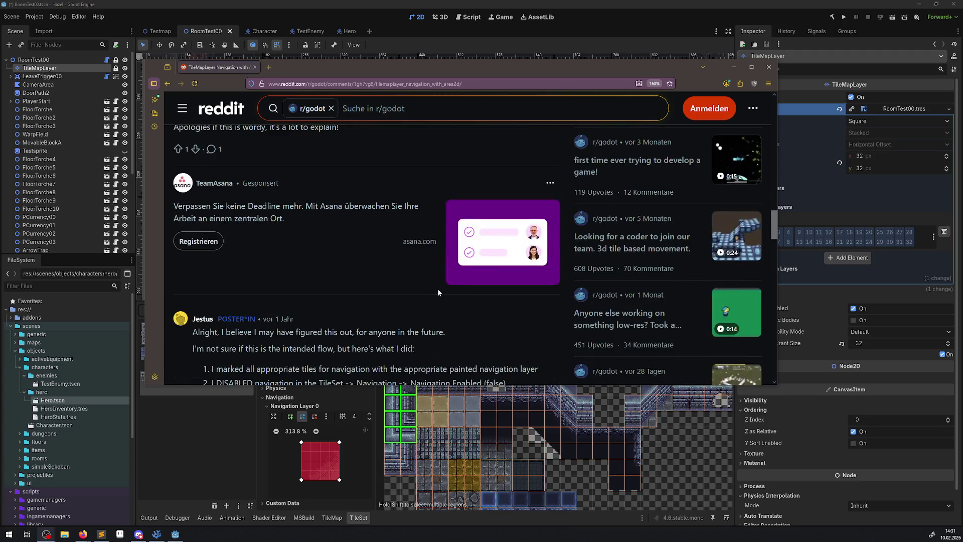
scroll(346, 305, down, 1)
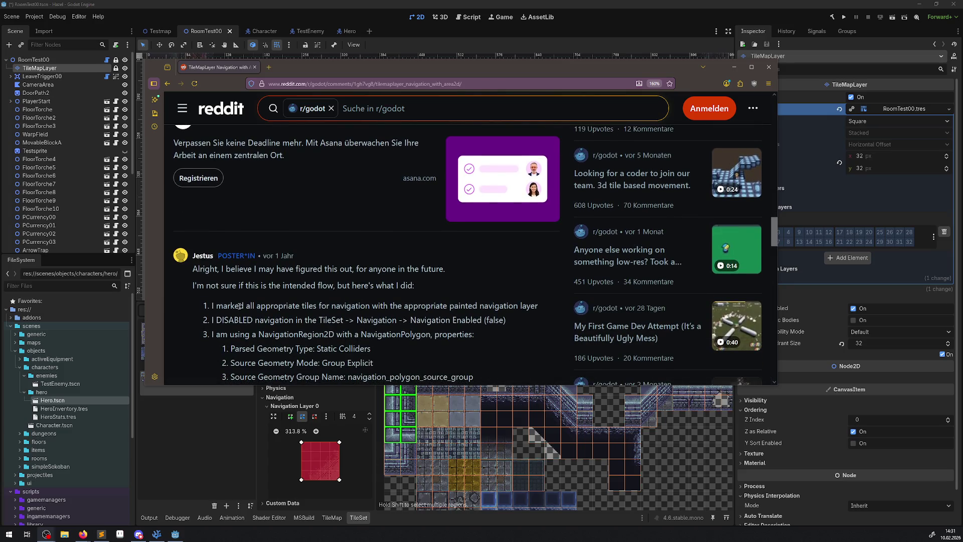
drag(283, 306, 540, 308)
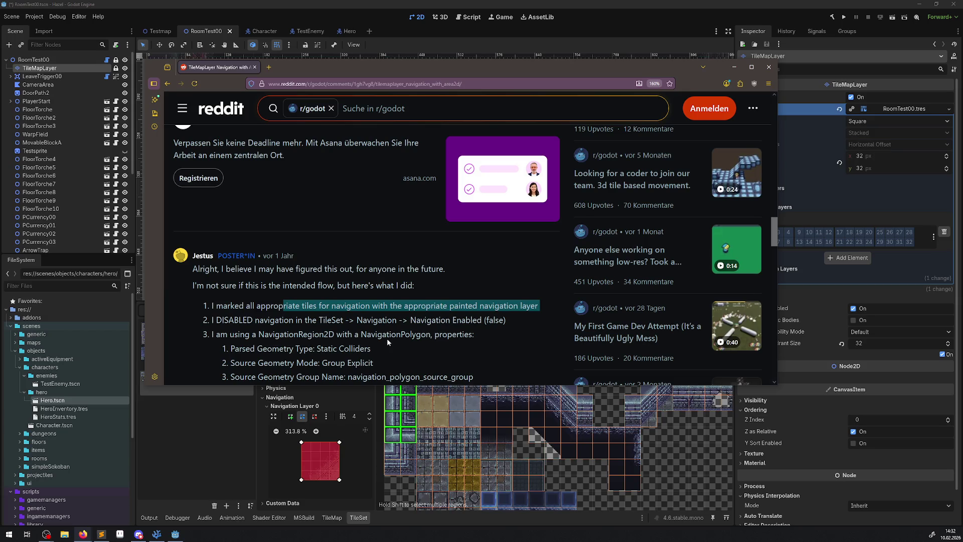
Read the rest of the reply's steps and move the browser window aside
scroll(387, 343, down, 5)
scroll(389, 346, down, 1)
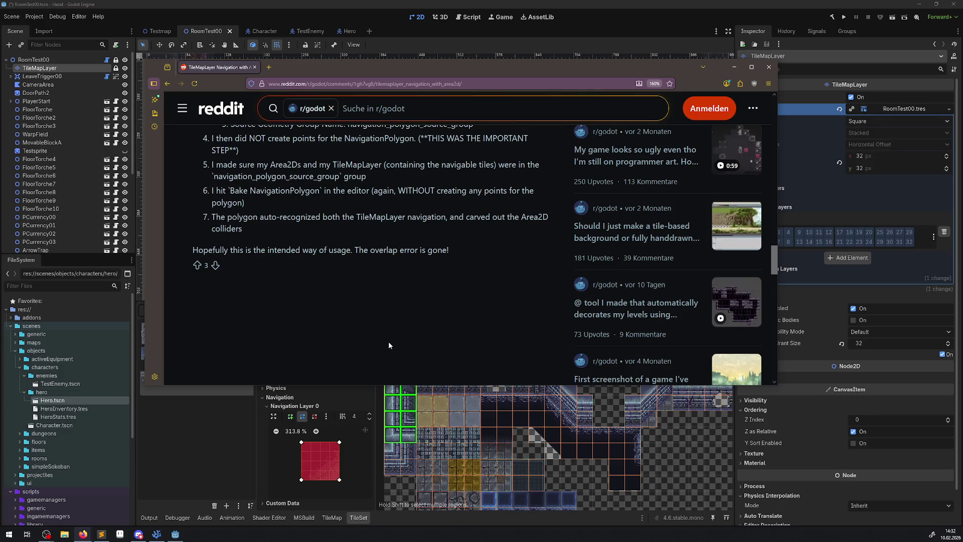
scroll(389, 346, up, 2)
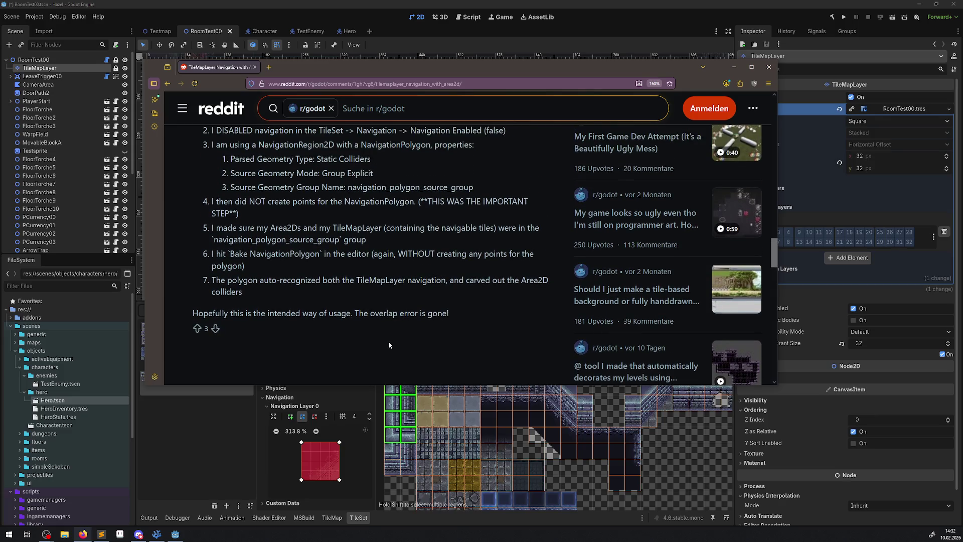
scroll(388, 344, up, 2)
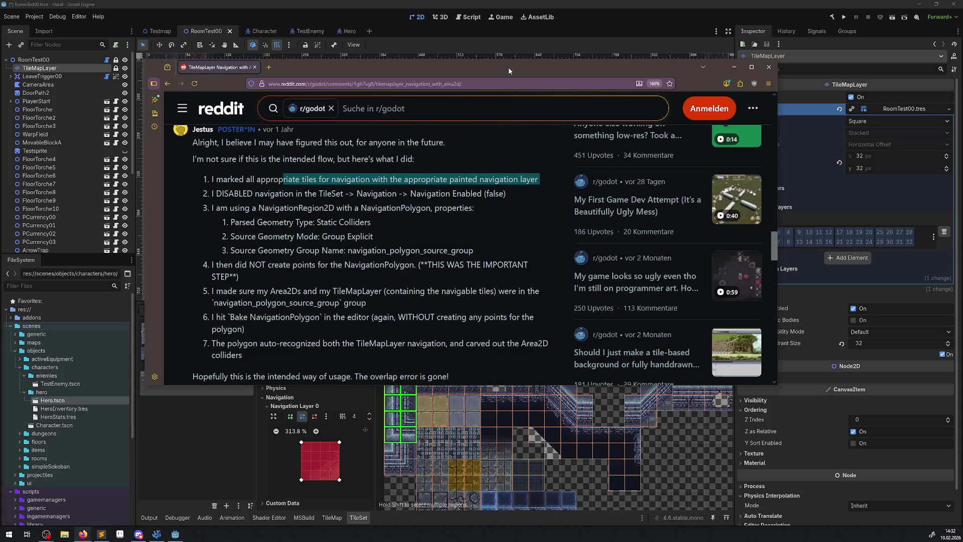
mouse_move(508, 67)
mouse_down()
mouse_move(49, 171)
mouse_move(0, 107)
mouse_up()
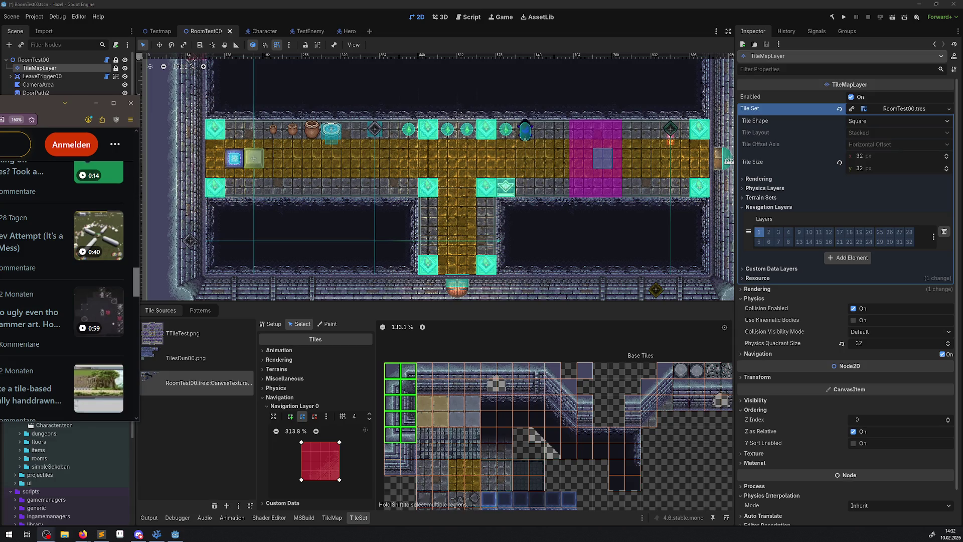
Minimize the browser and select a 2x5 block of floor tiles from atlas tile (1,2)
click(82, 534)
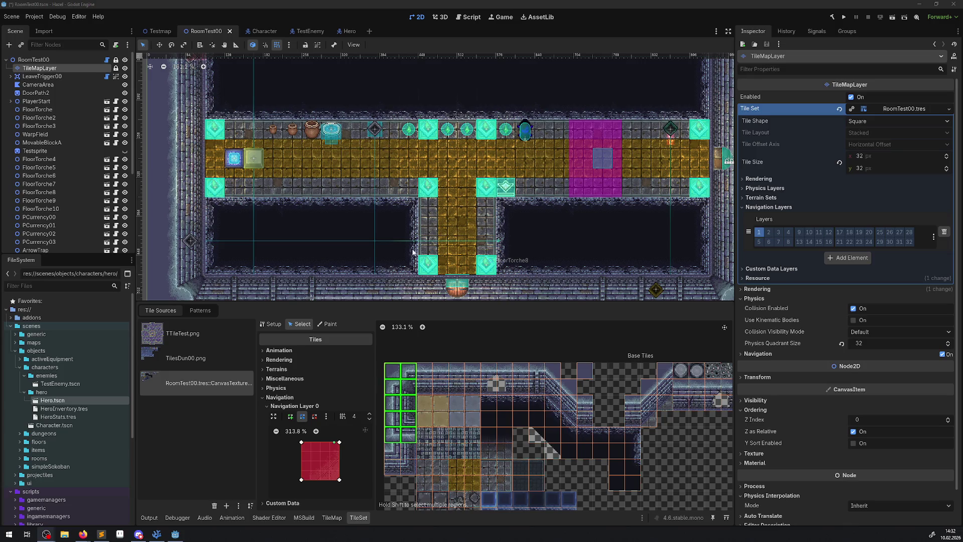
scroll(535, 120, up, 3)
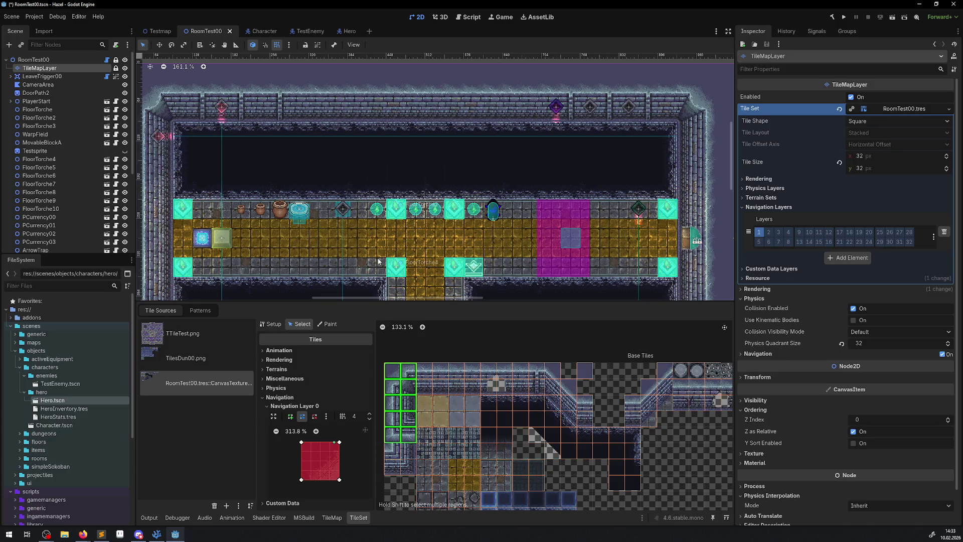
click(410, 408)
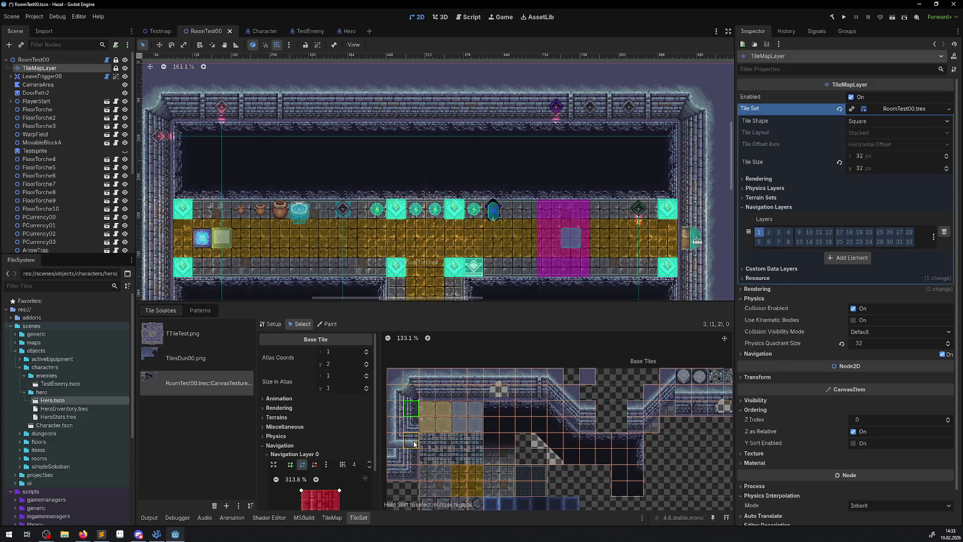
drag(414, 443, 387, 375)
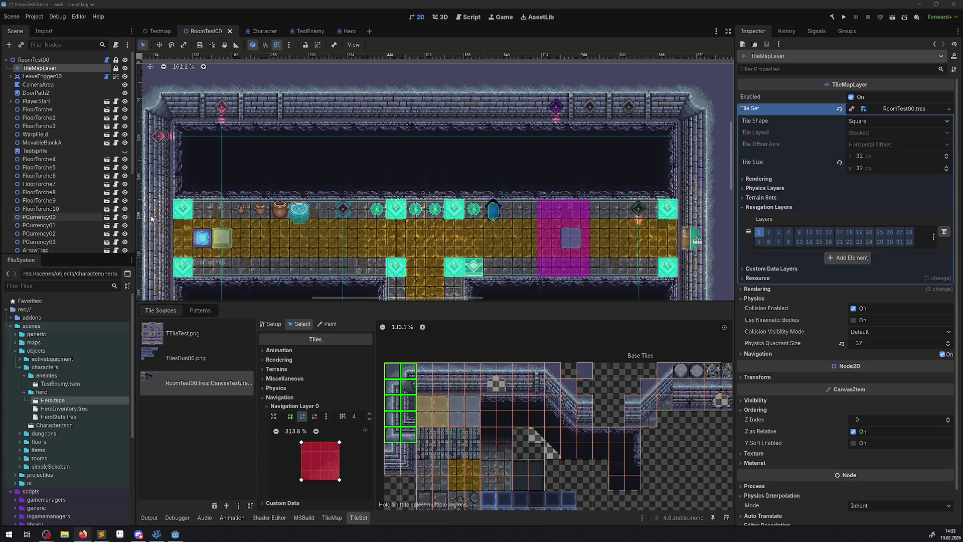
Search 'navigation' among addable child nodes, inspect NavigationRegion2D, and open NavigationAgent2D docs
click(19, 61)
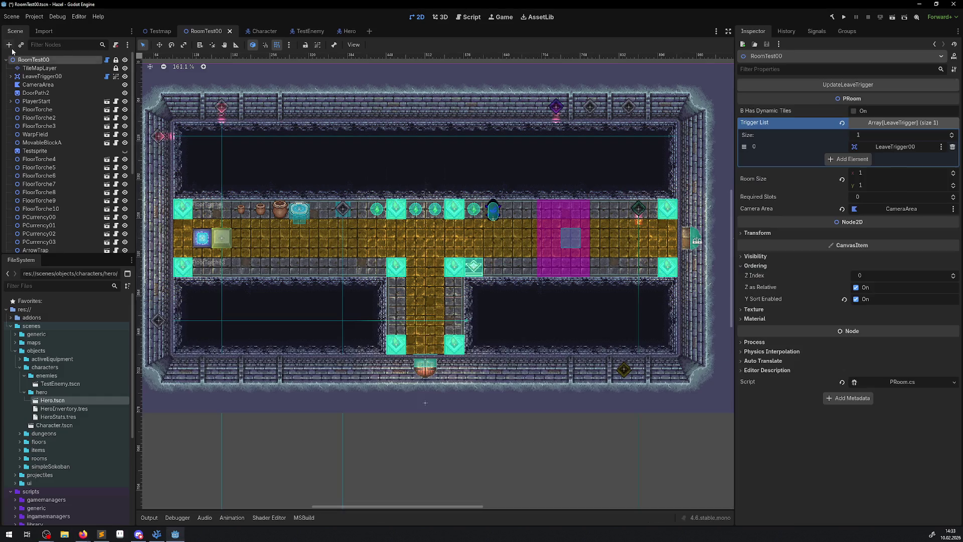
click(9, 45)
text(navigation)
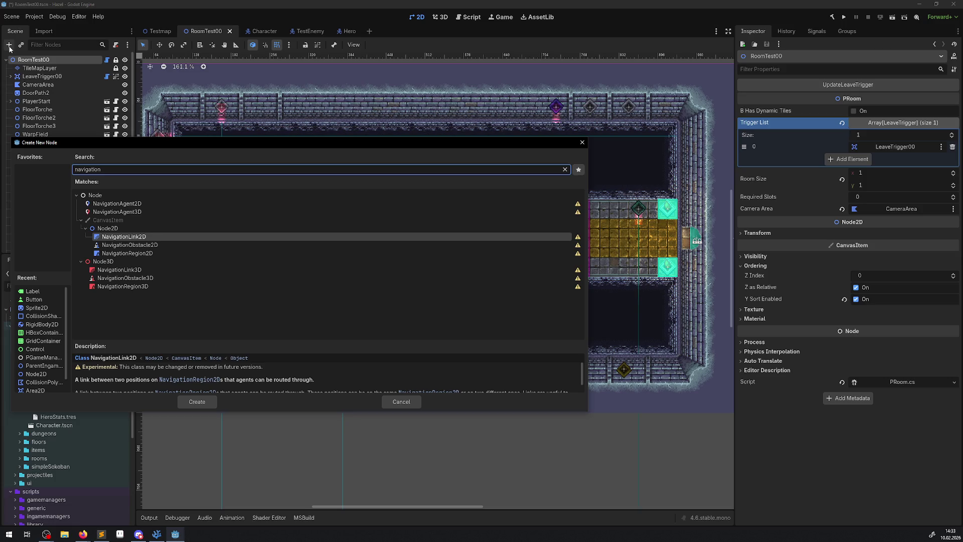
click(134, 254)
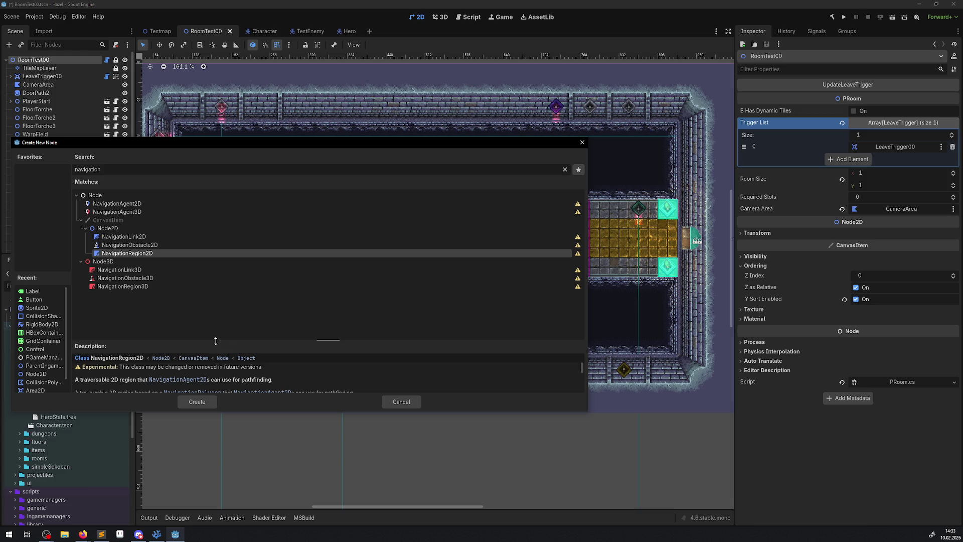
drag(216, 341, 222, 297)
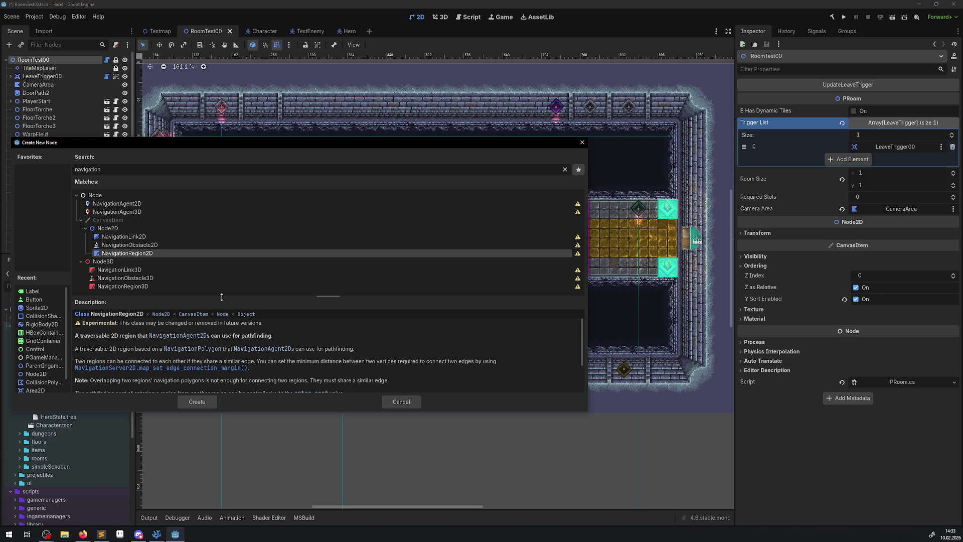
click(181, 335)
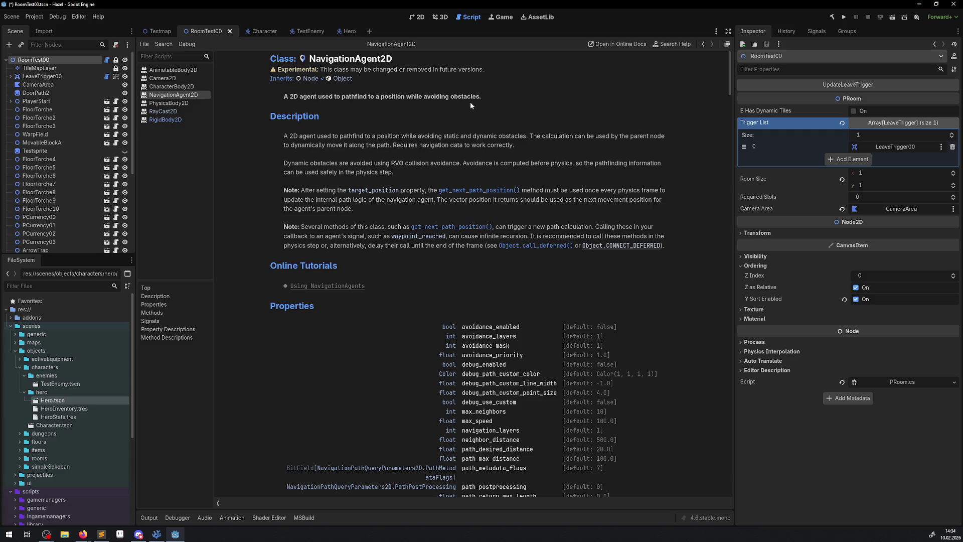
Switch focus from Godot to another application
key(alt+Tab)
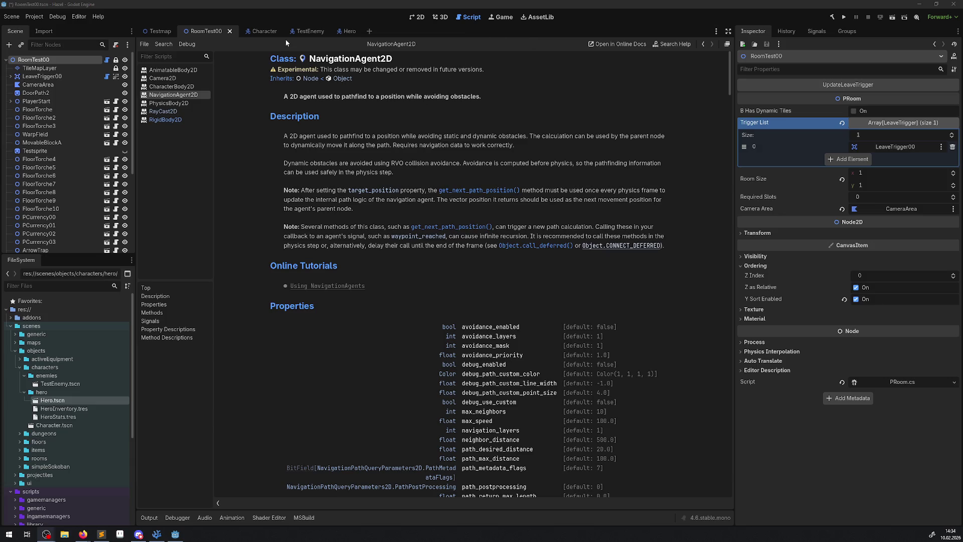
click(156, 537)
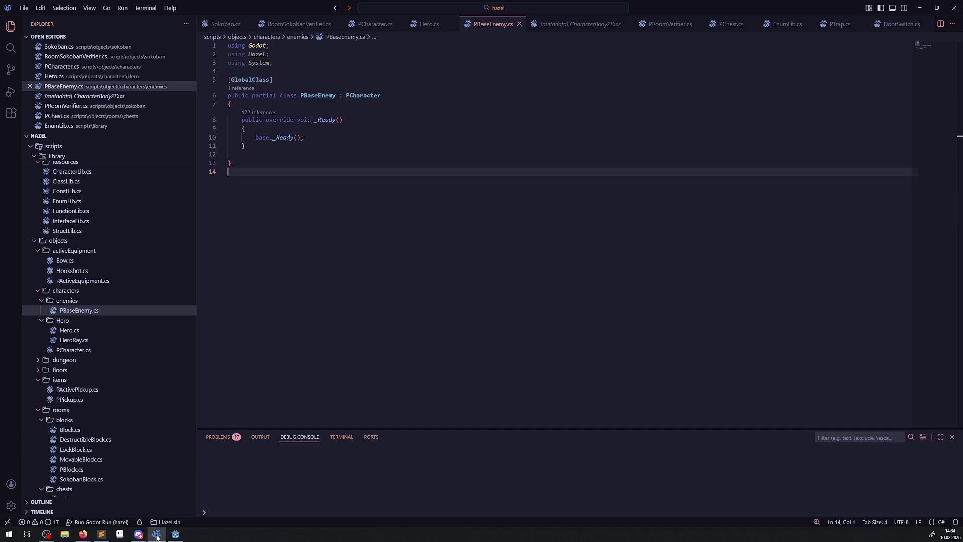
click(175, 535)
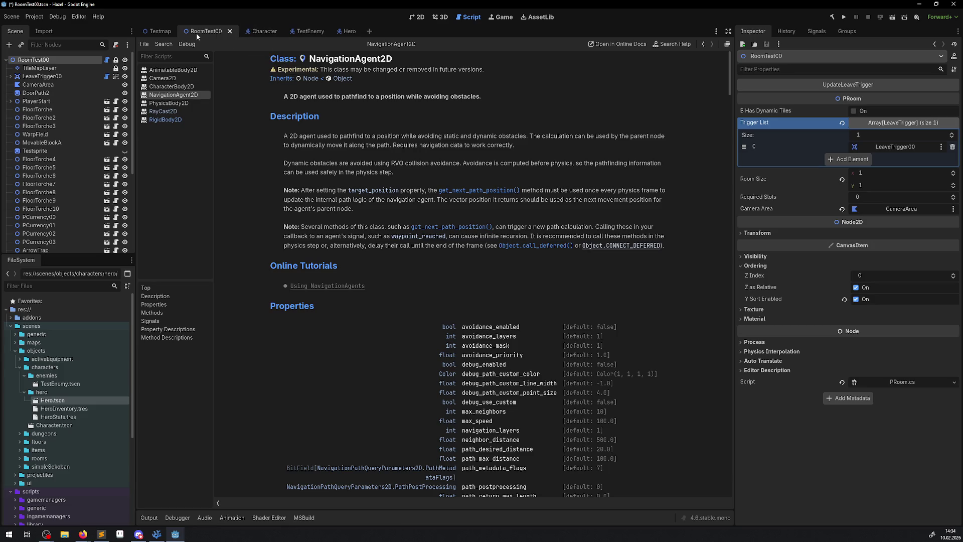
Return to the RoomTest00 2D view, zoom in, and browse the FileSystem dock
click(427, 17)
scroll(536, 216, up, 3)
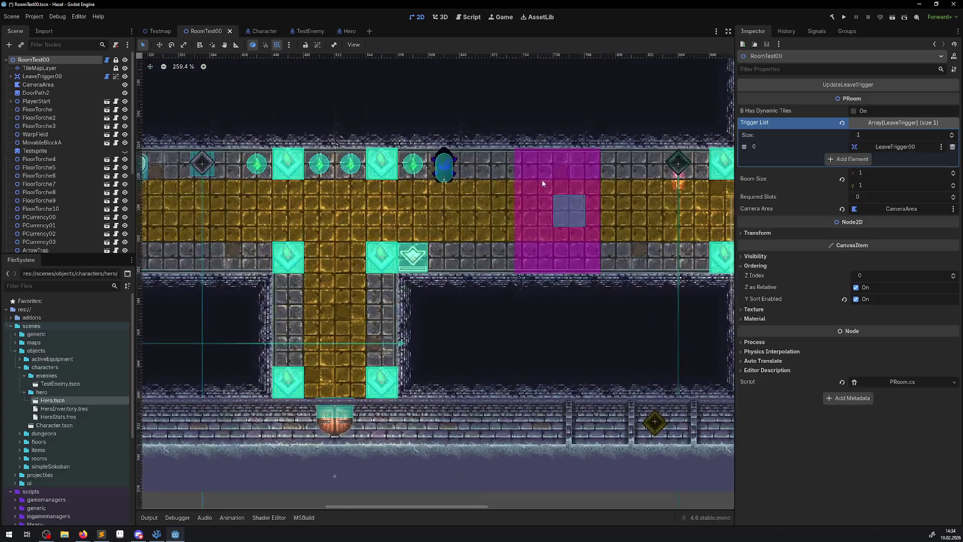
scroll(535, 217, up, 4)
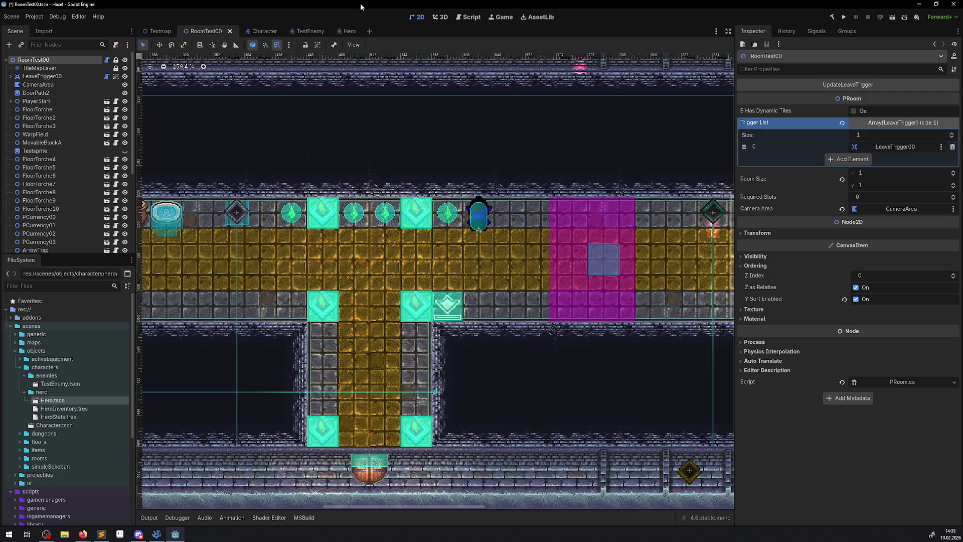
scroll(63, 444, down, 3)
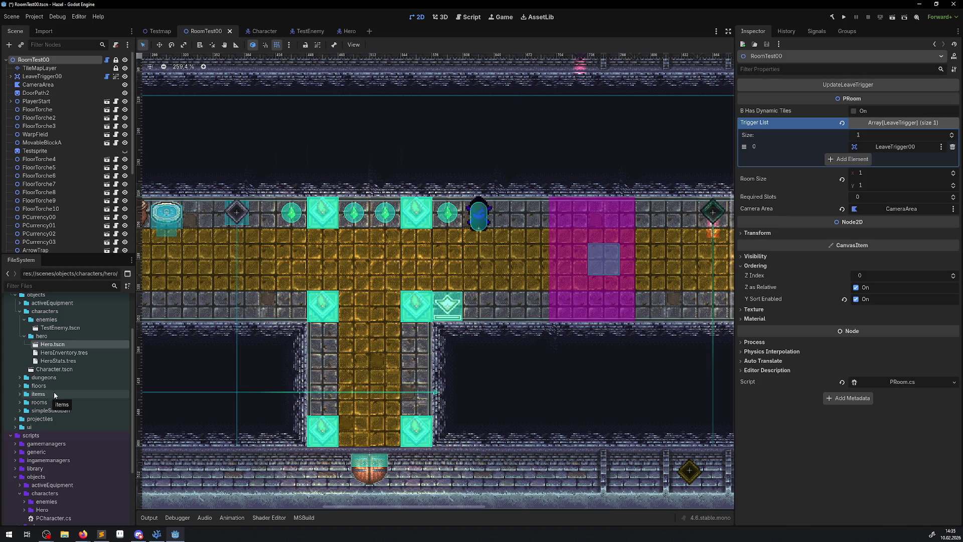
scroll(54, 396, up, 2)
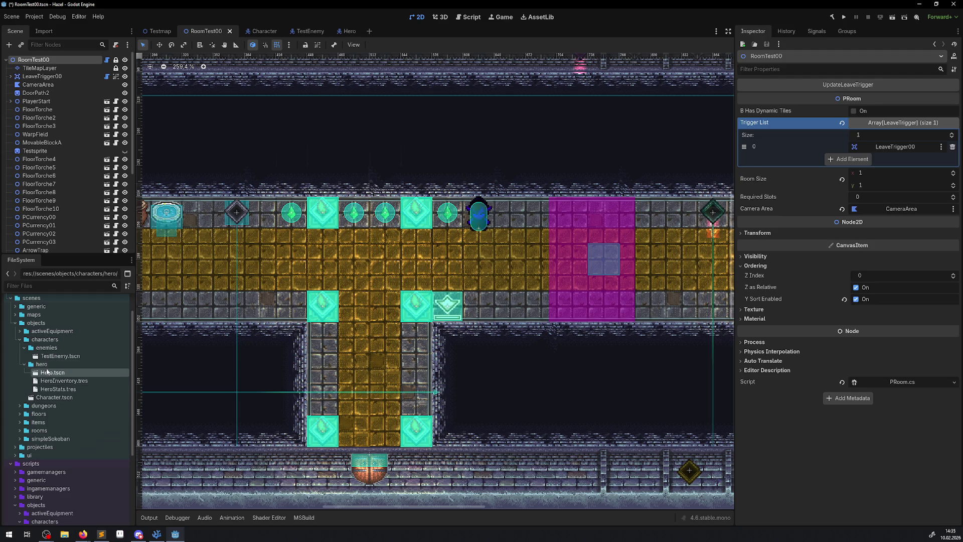
Expand the rooms folder and open RoomTest03.tscn from TestRooms
click(31, 431)
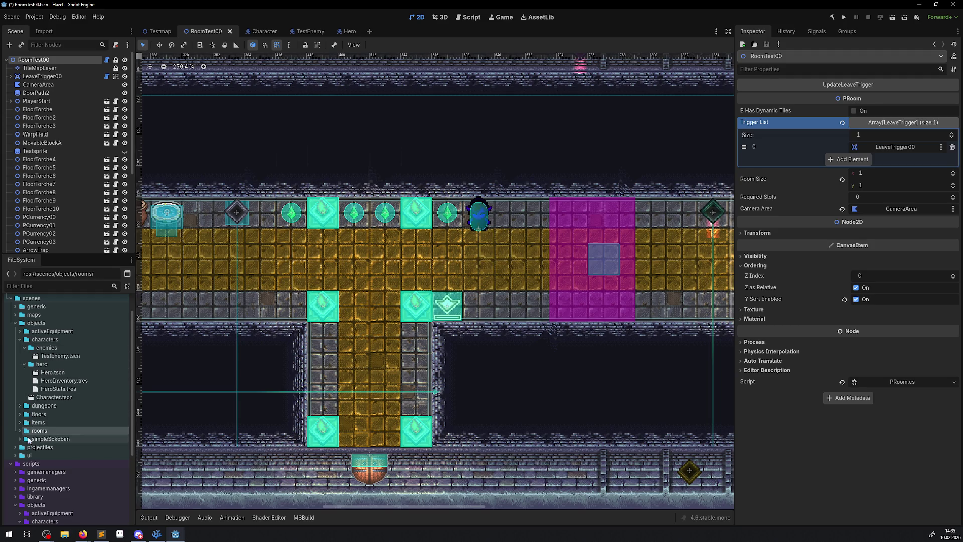
click(20, 431)
scroll(24, 494, down, 2)
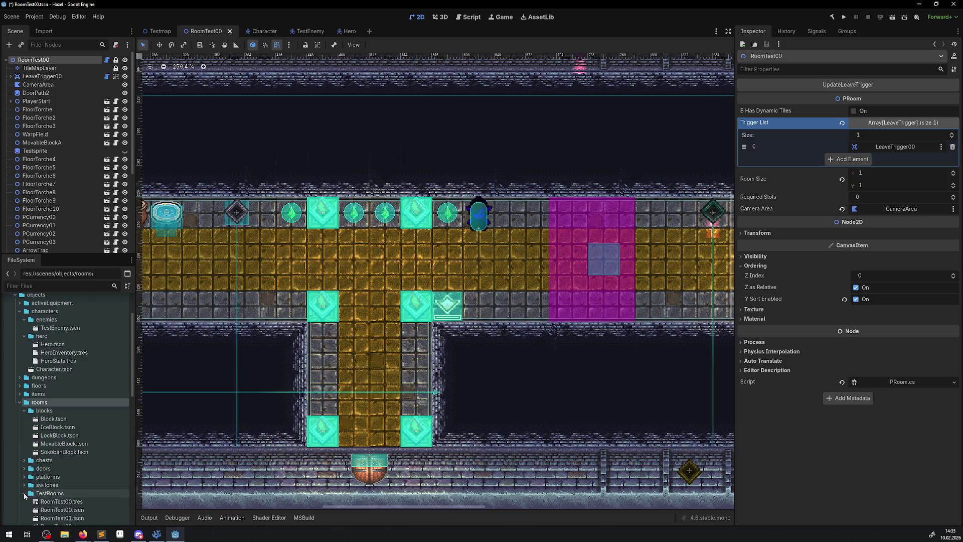
scroll(68, 475, down, 6)
click(74, 452)
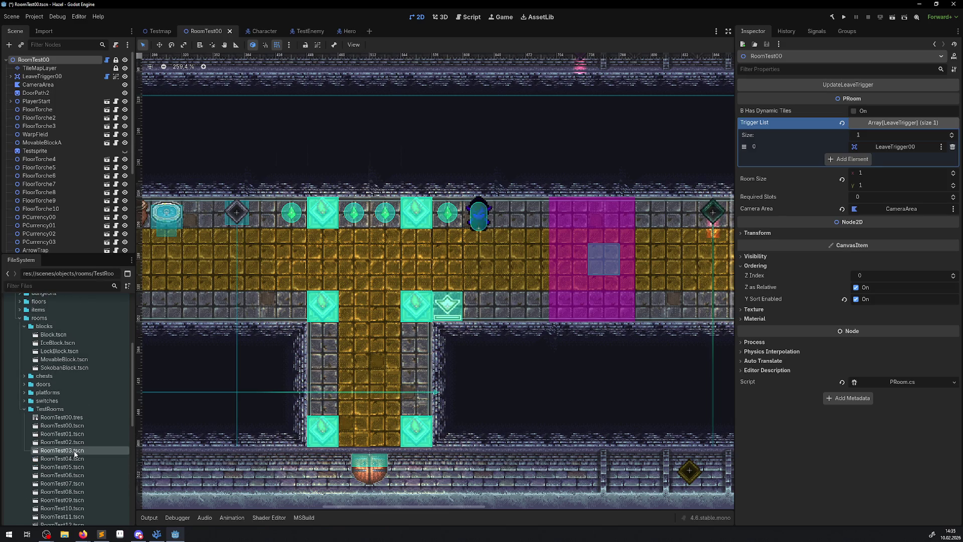
double_click(74, 451)
Pan and zoom across RoomTest03 to view its trap cones and ice block
mouse_move(572, 288)
mouse_down()
mouse_move(508, 240)
mouse_move(322, 173)
mouse_up()
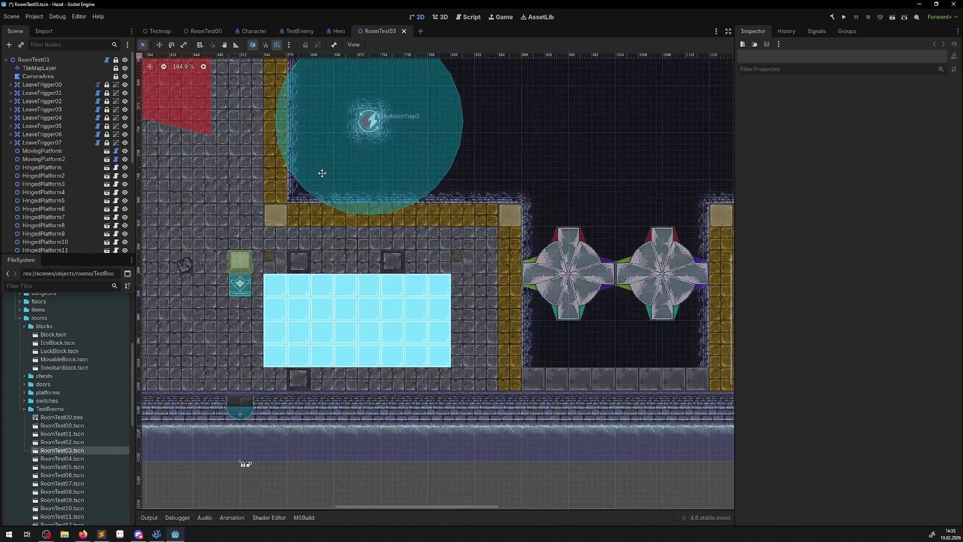
scroll(447, 307, up, 4)
scroll(605, 265, right, 5)
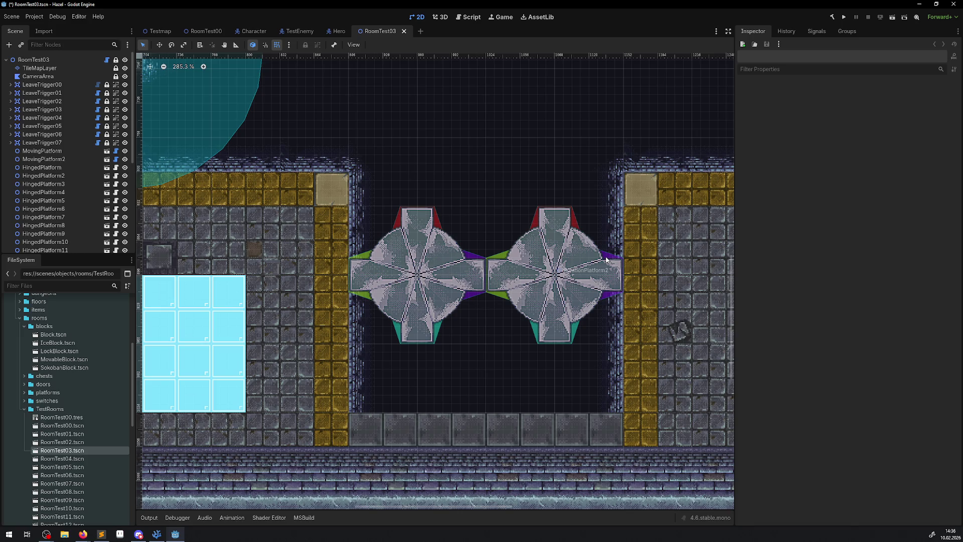
scroll(473, 210, down, 5)
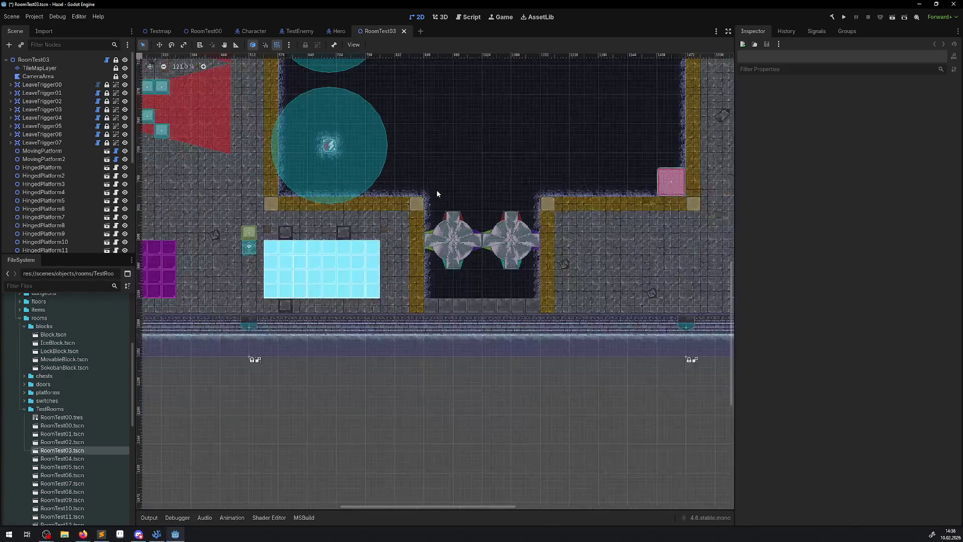
drag(340, 168, 505, 283)
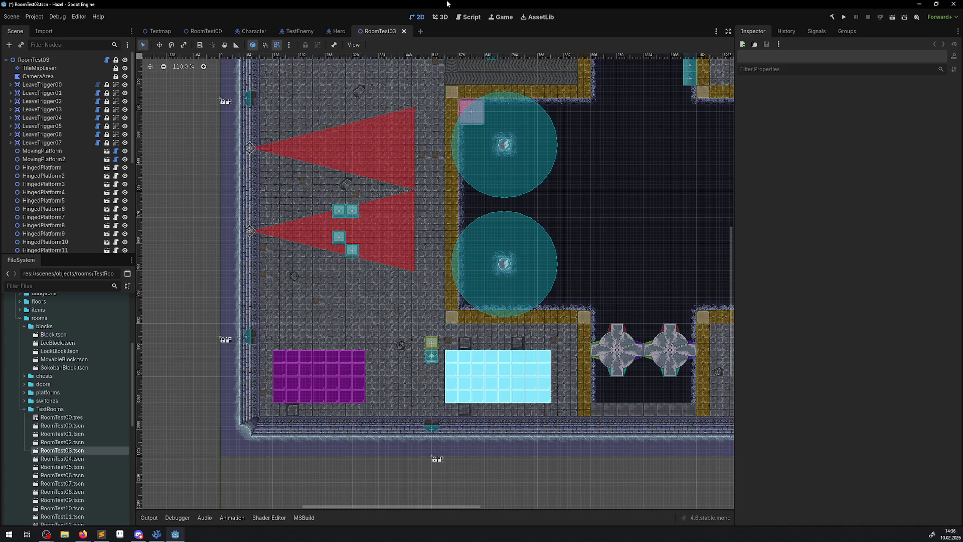
On RoomTest03, search 'navi', read NavigationAgent2D's description, and close without adding a node
click(338, 33)
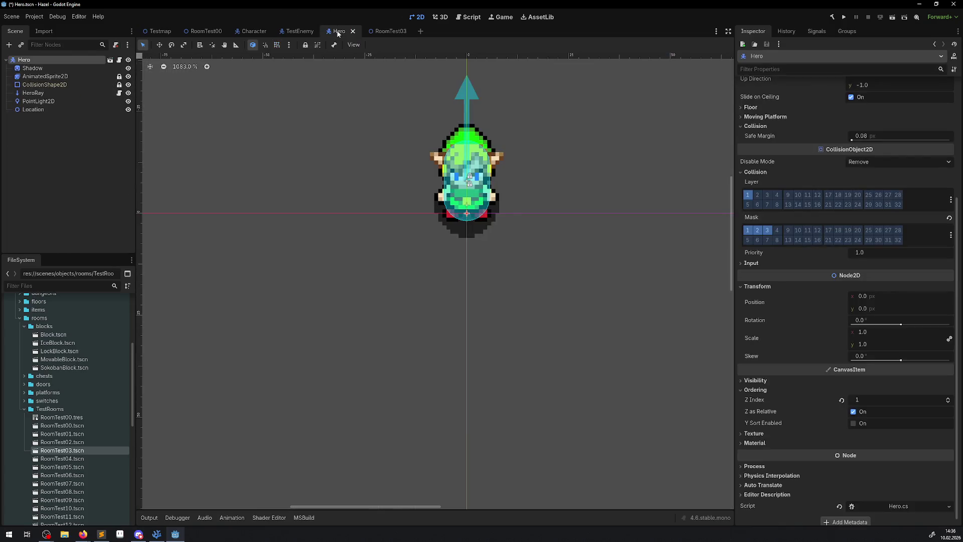
click(390, 31)
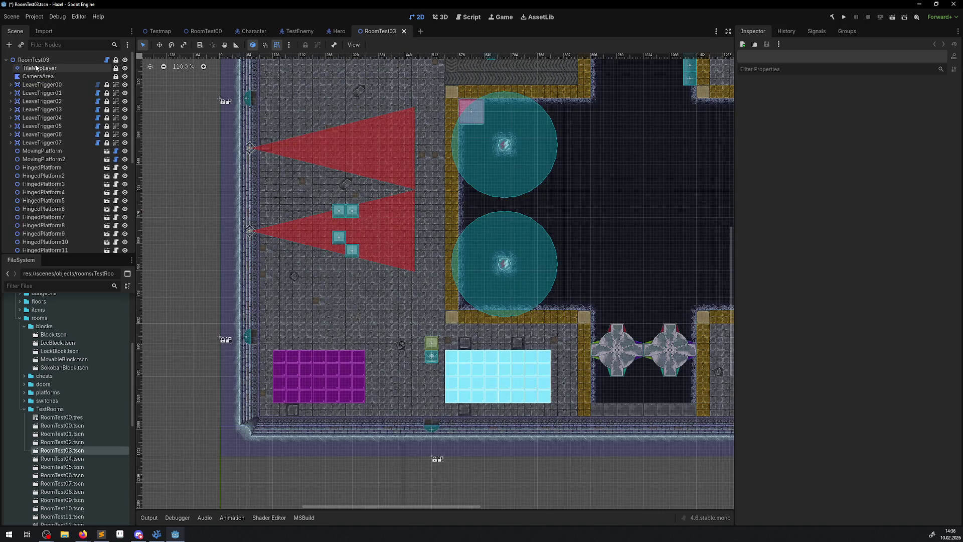
click(8, 45)
text(na)
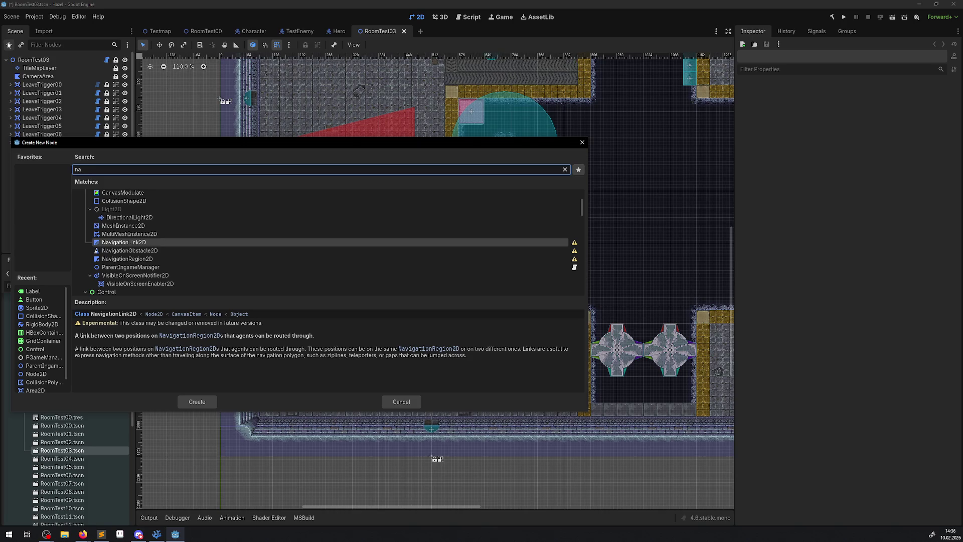
text(vi)
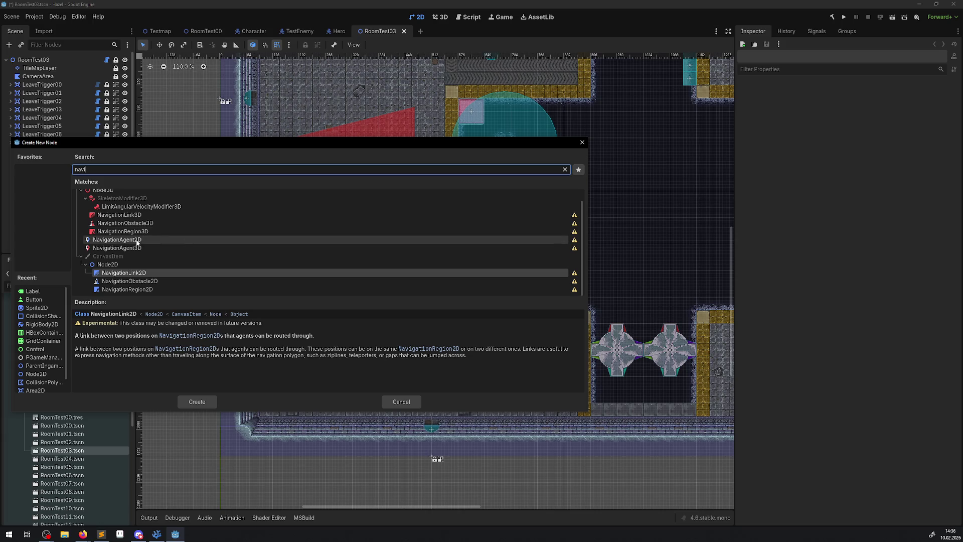
click(241, 240)
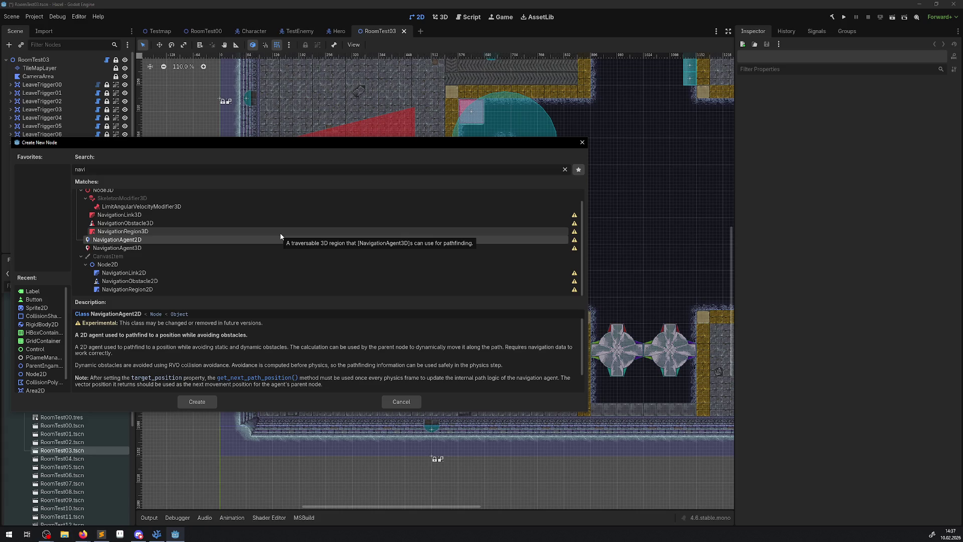
click(582, 143)
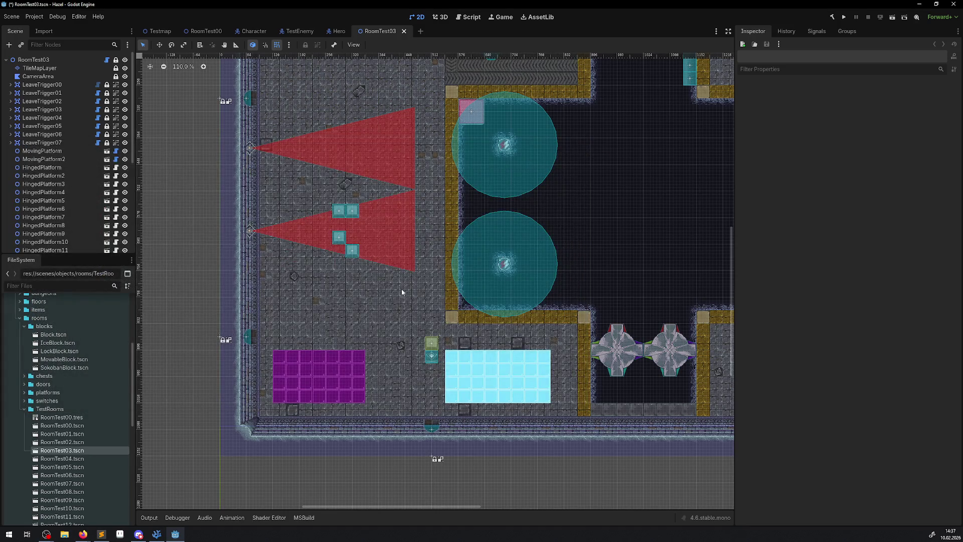
drag(440, 211, 325, 312)
Switch to RoomTest00, zoom out to 161.1%, and center the whole room in view
click(203, 31)
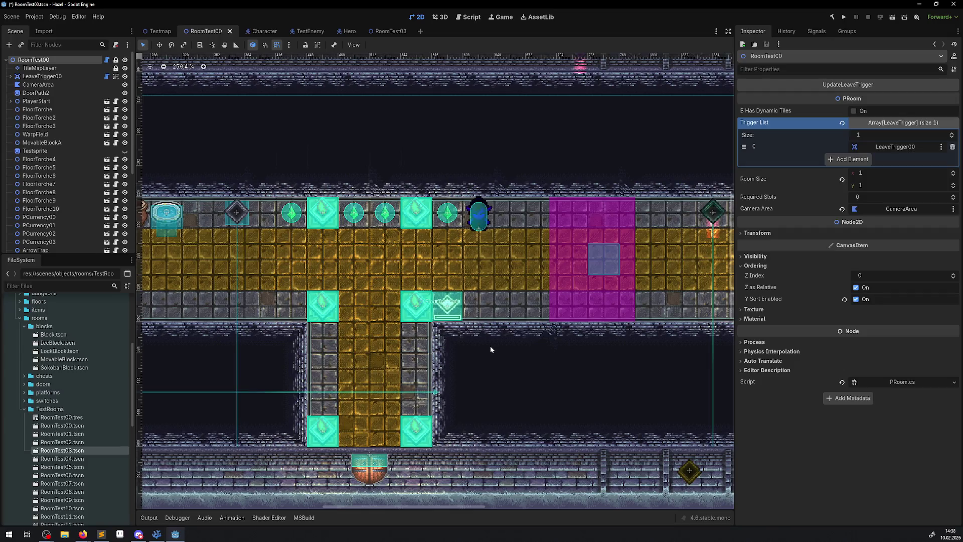
scroll(710, 269, down, 3)
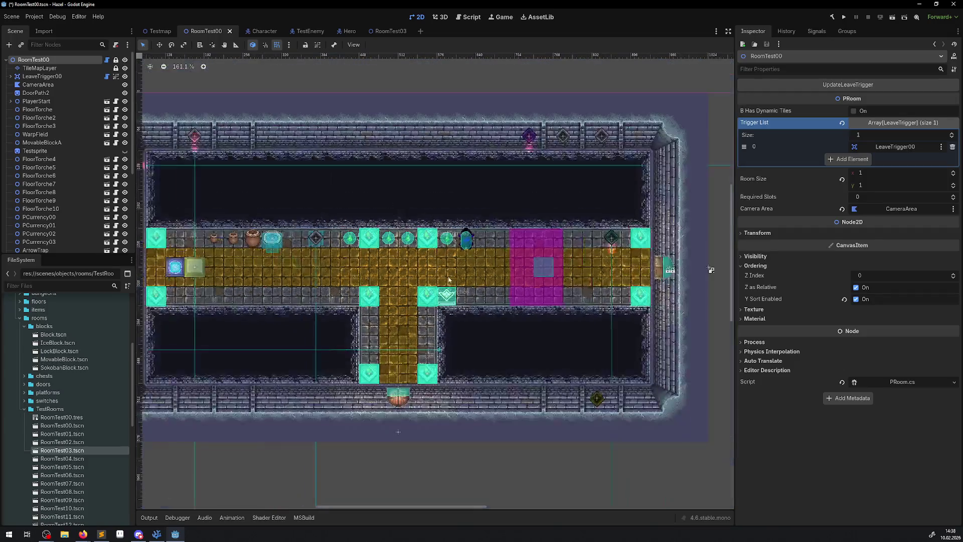
drag(473, 265, 508, 263)
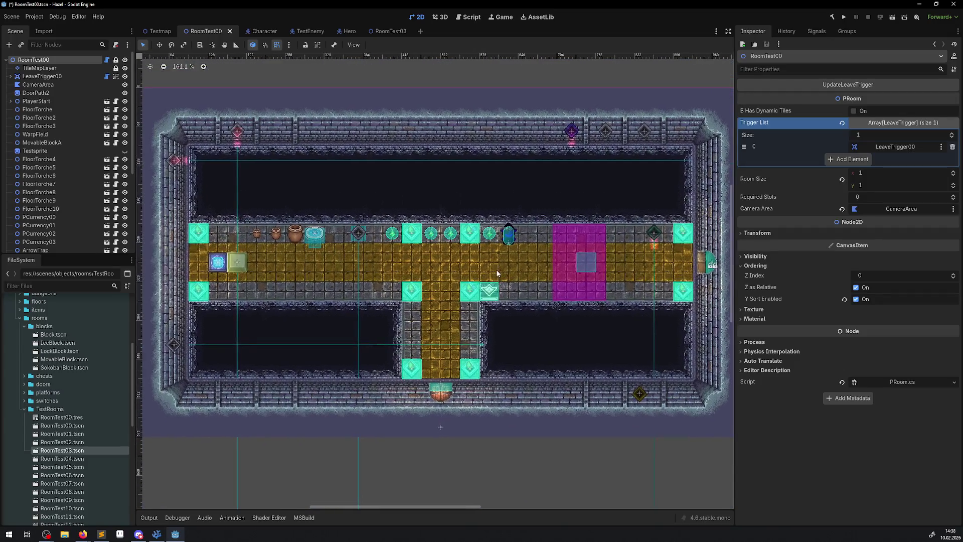
Add a NavigationRegion2D node to RoomTest00 from the Create New Node dialog
click(10, 47)
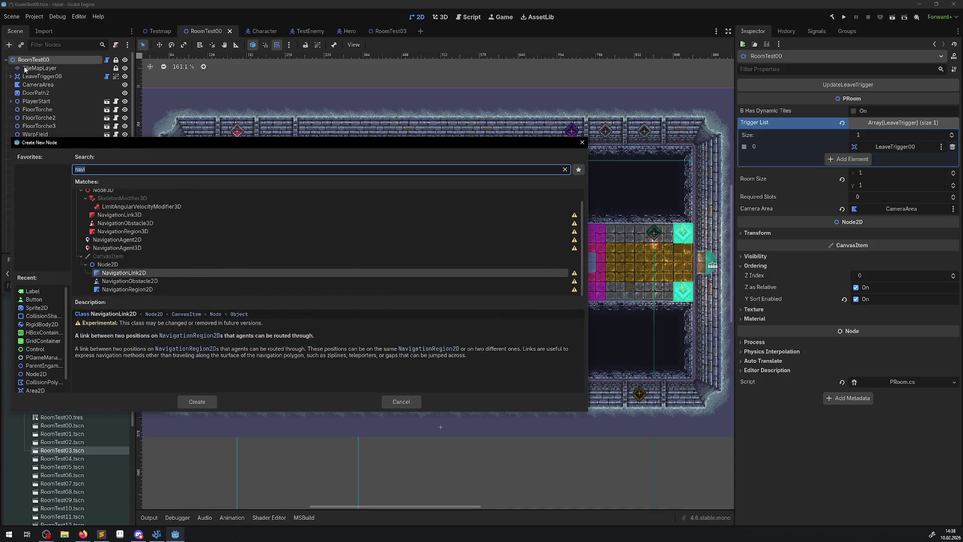
click(178, 290)
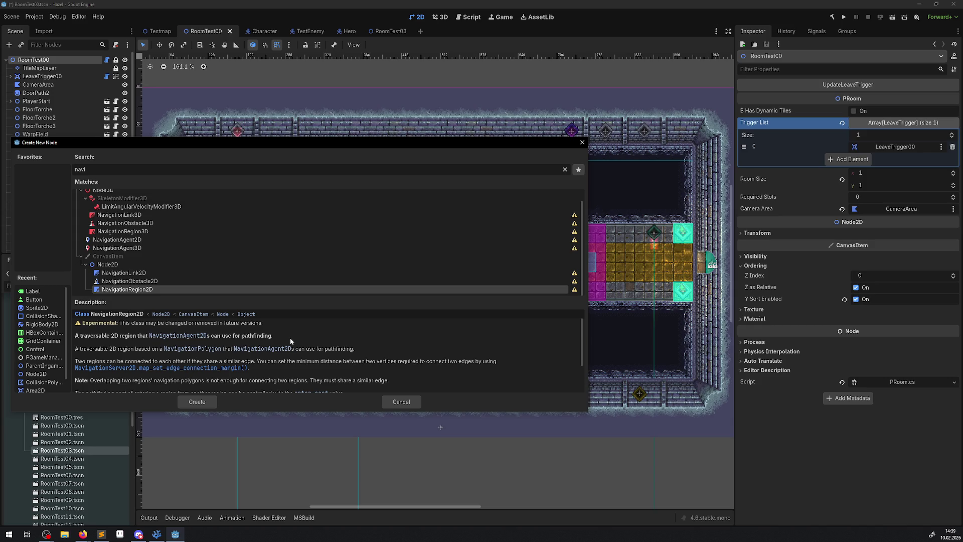
scroll(291, 341, down, 1)
scroll(290, 342, down, 1)
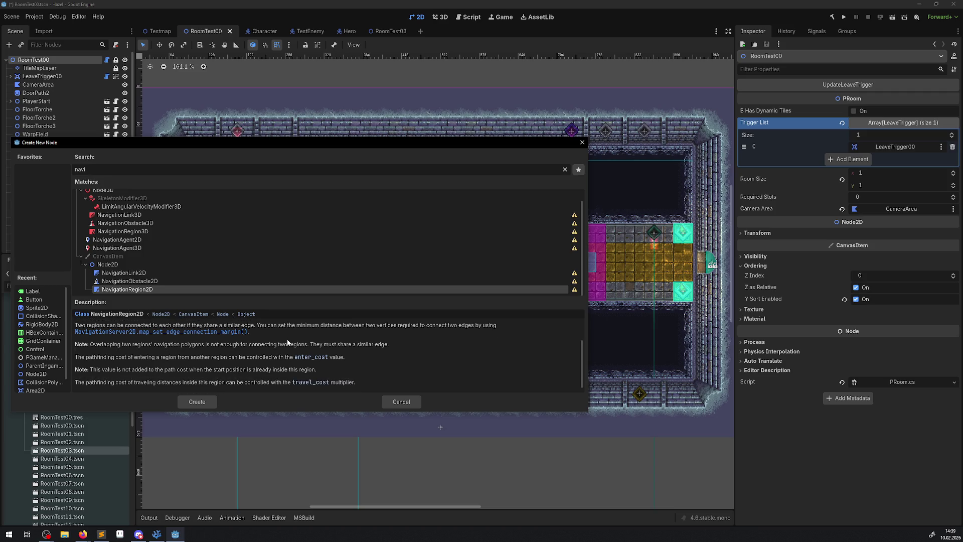
scroll(289, 343, down, 1)
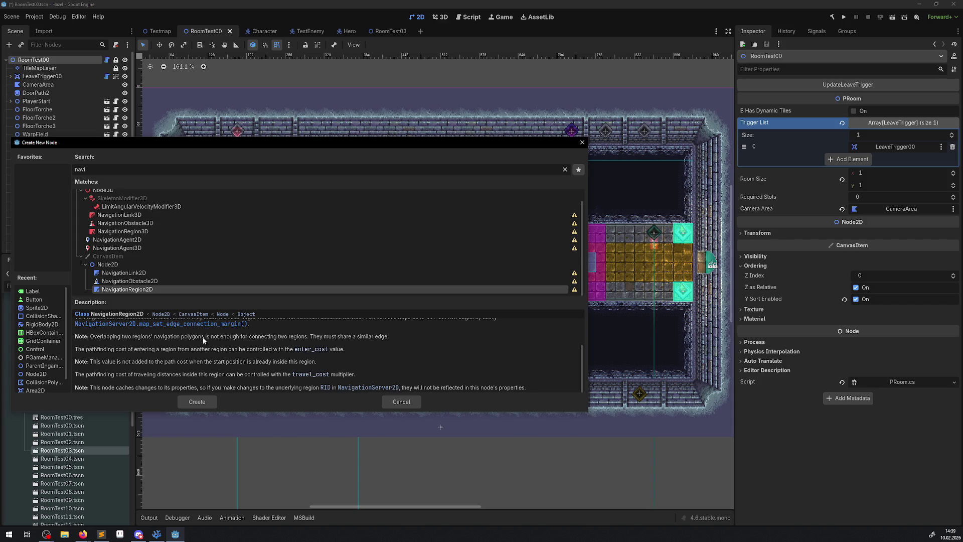
click(134, 274)
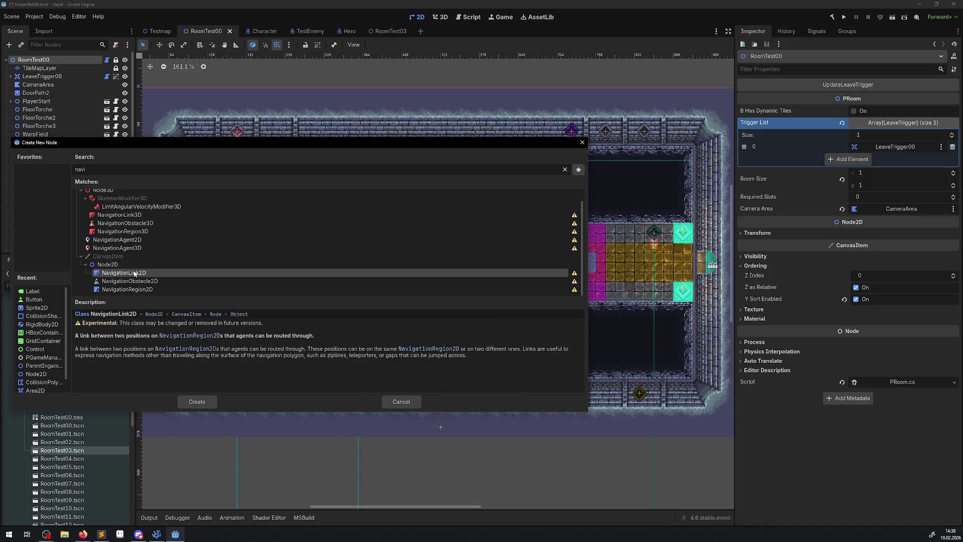
click(132, 290)
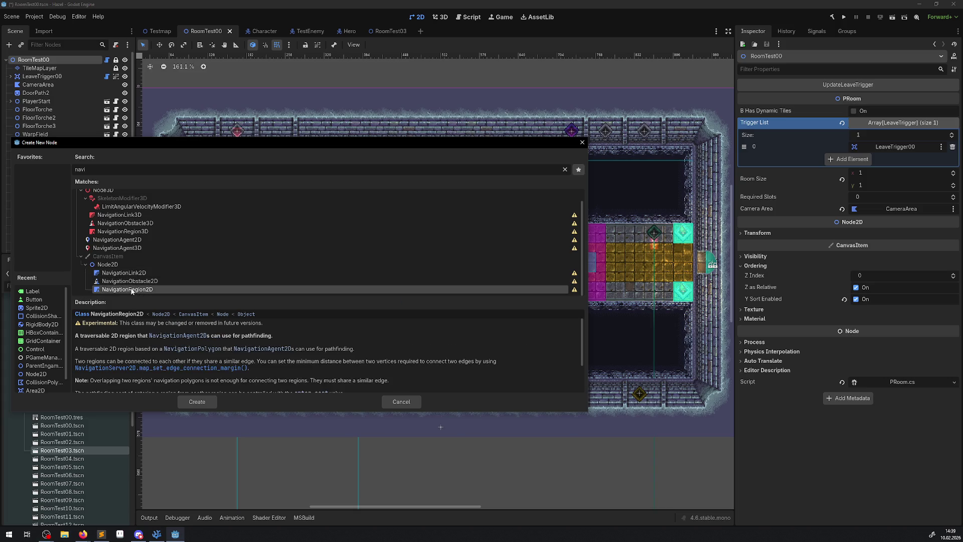
click(207, 404)
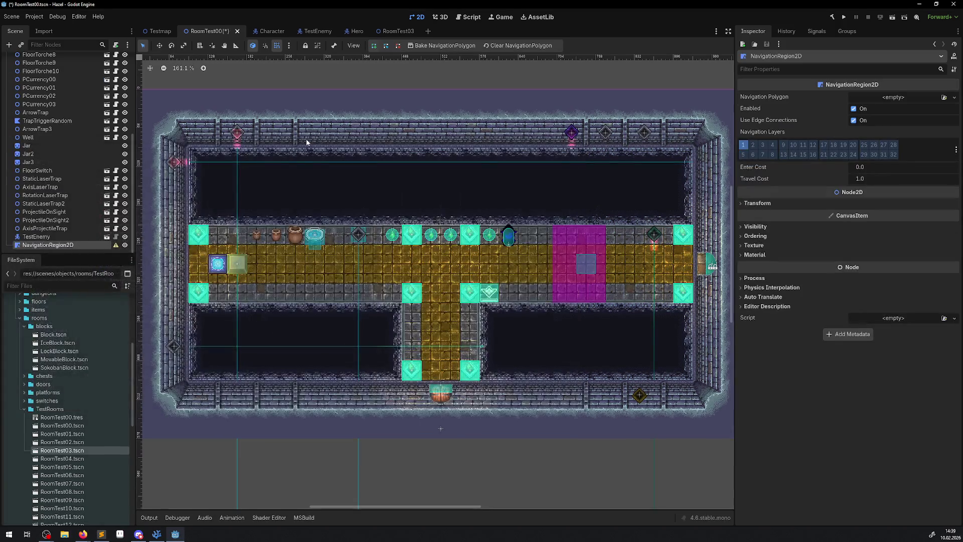
scroll(307, 142, left, 5)
scroll(307, 142, up, 2)
click(271, 132)
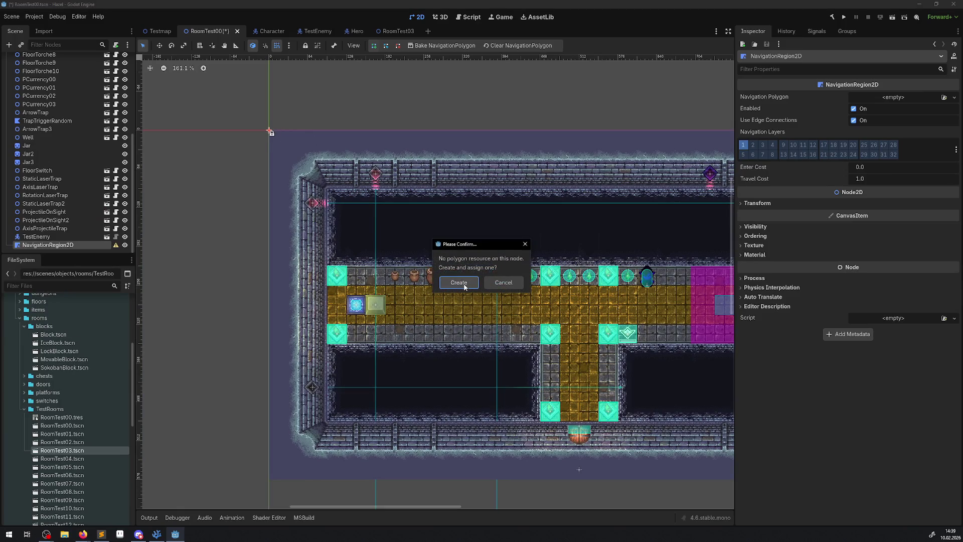
click(492, 283)
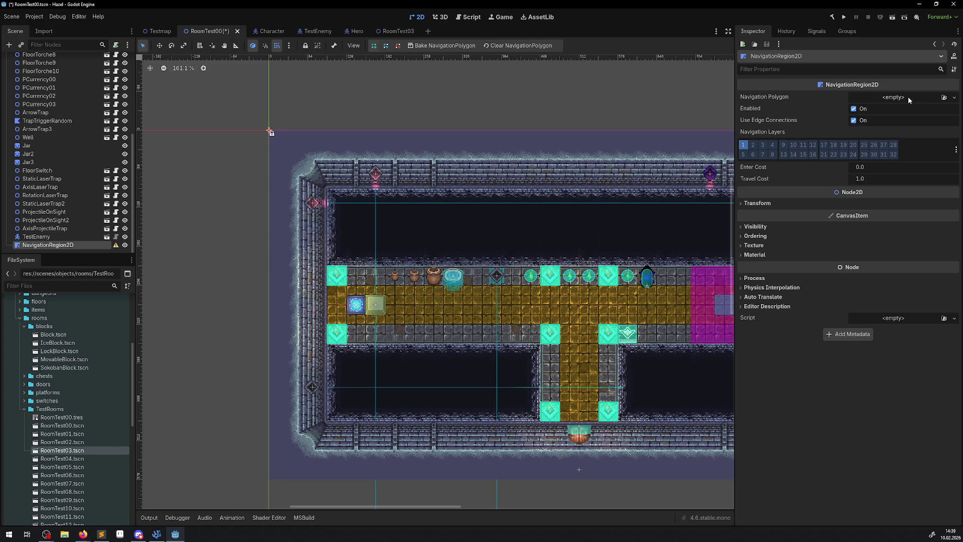
click(944, 98)
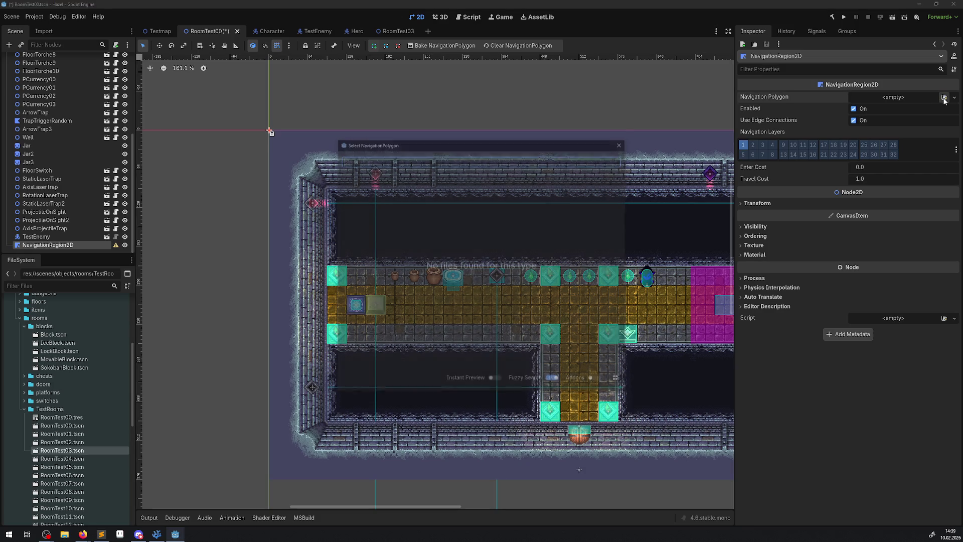
click(619, 146)
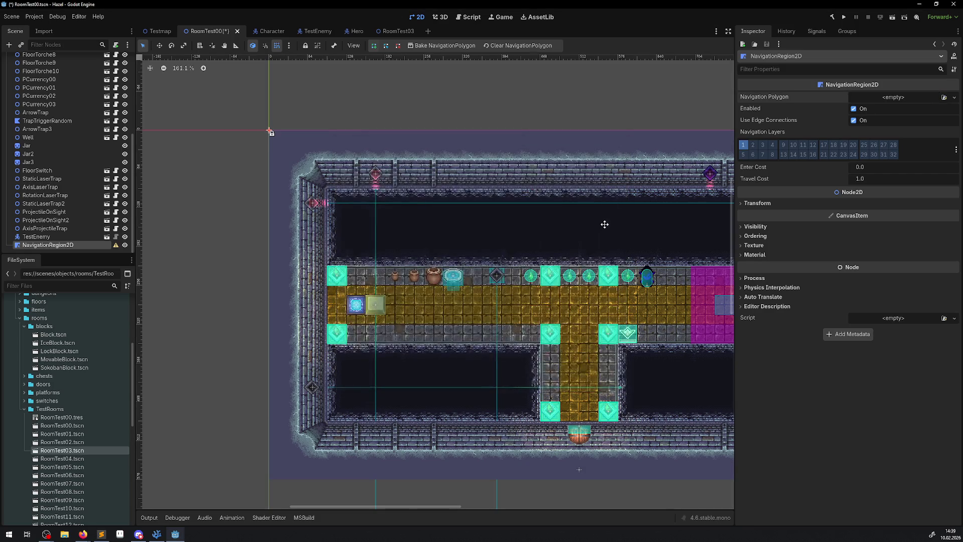
drag(604, 225, 485, 200)
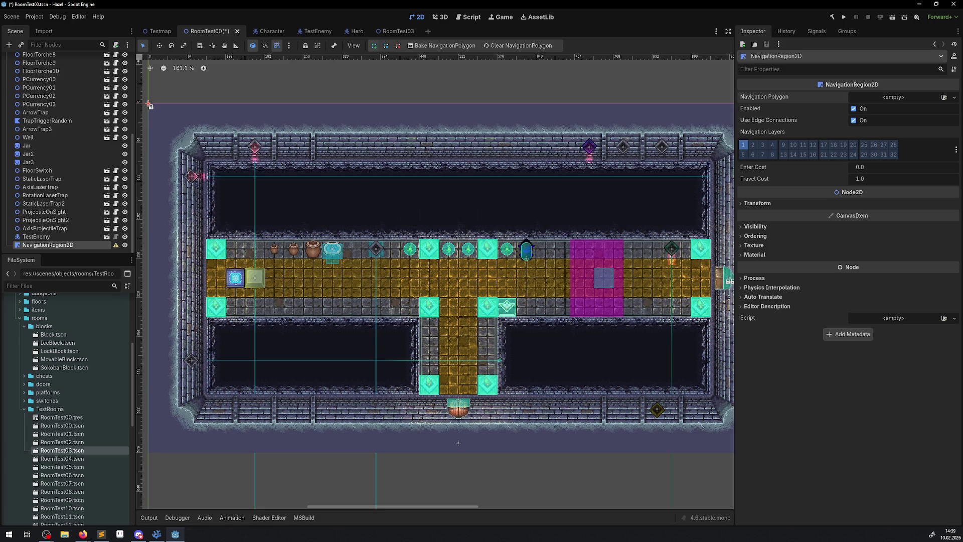
key(alt+Tab)
key(alt+Tab)
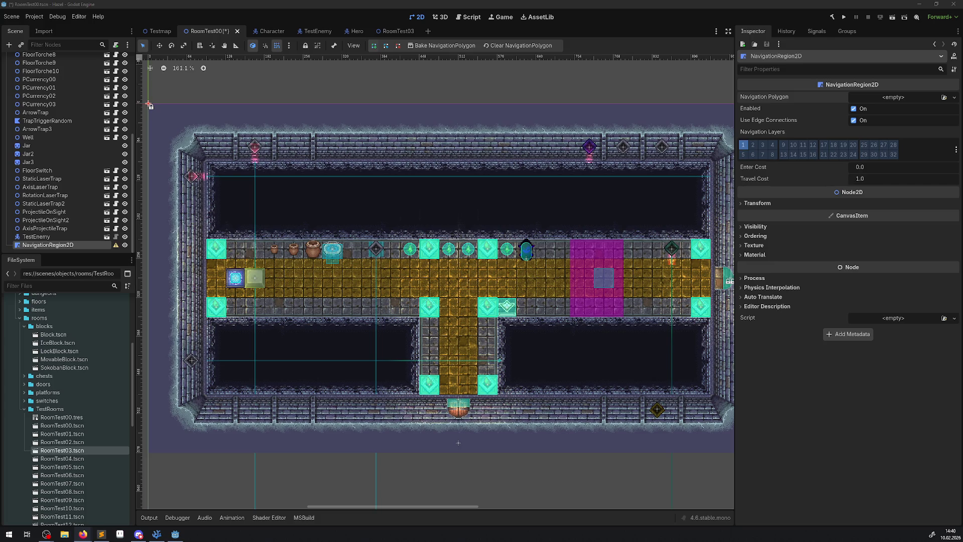
mouse_move(396, 35)
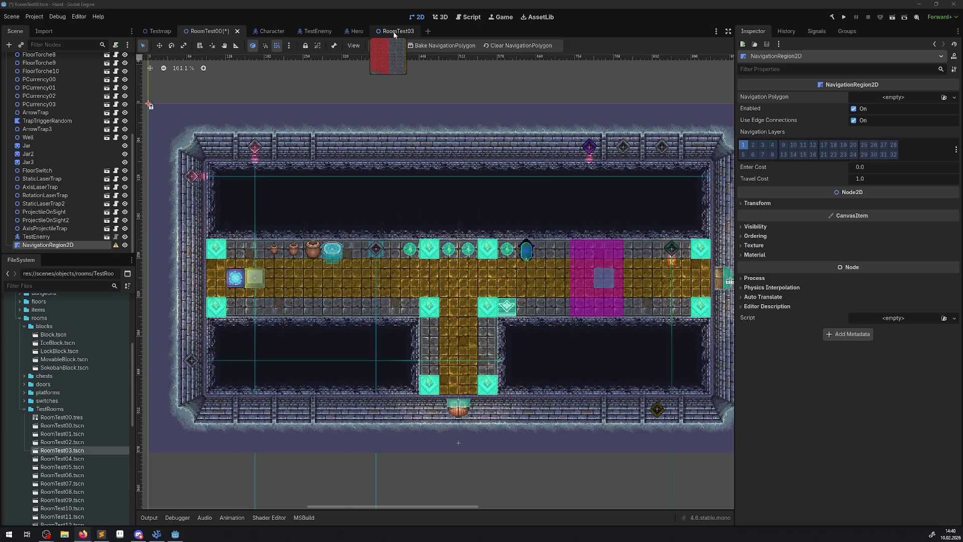
Look through the RoomTest03, Hero and TestEnemy scenes, then return to RoomTest00
click(395, 34)
click(339, 31)
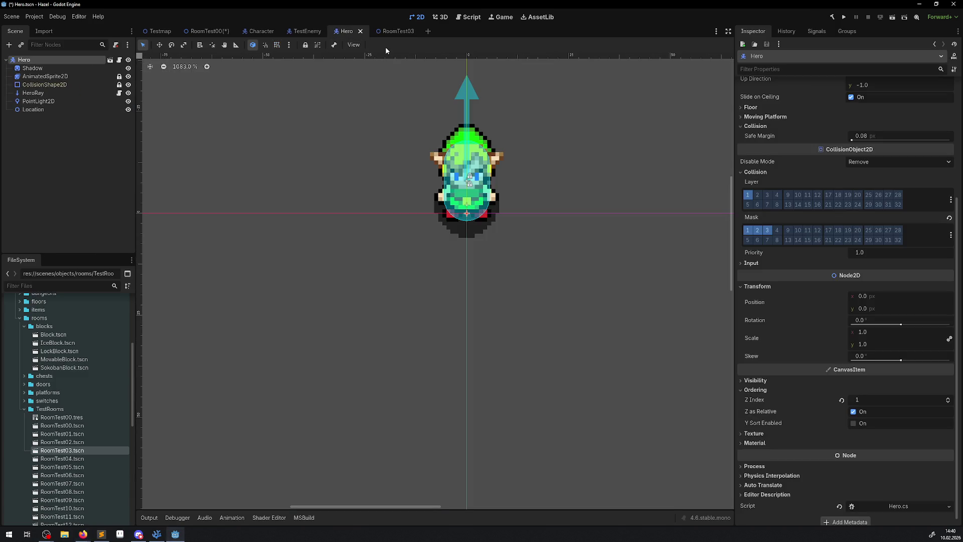
click(300, 31)
click(207, 31)
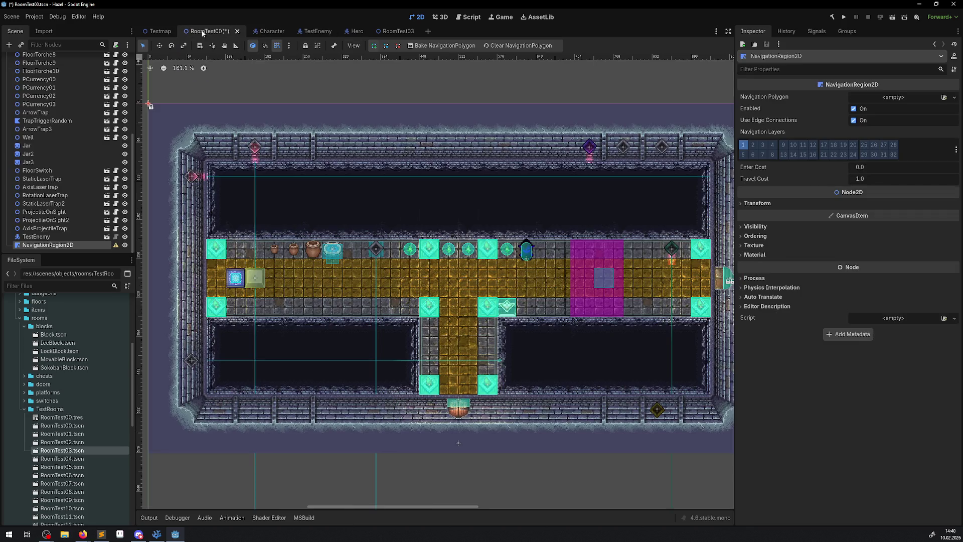
scroll(56, 134, up, 5)
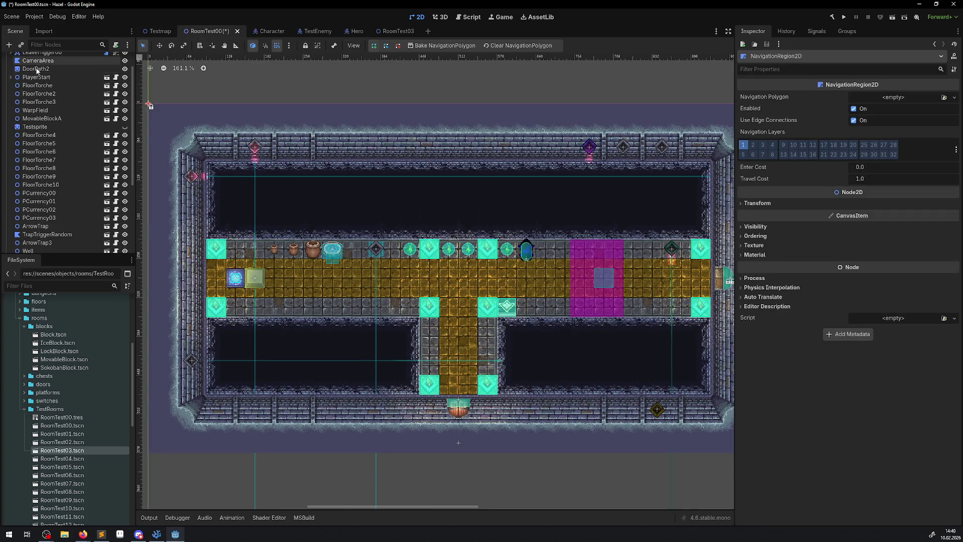
Open the TileMapLayer class documentation and search it for 'navi'
right_click(39, 68)
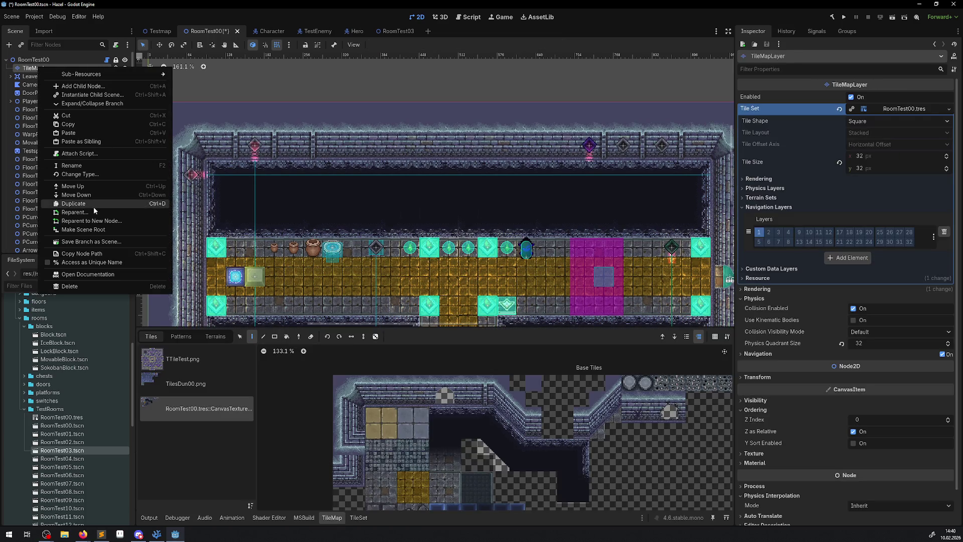
click(95, 274)
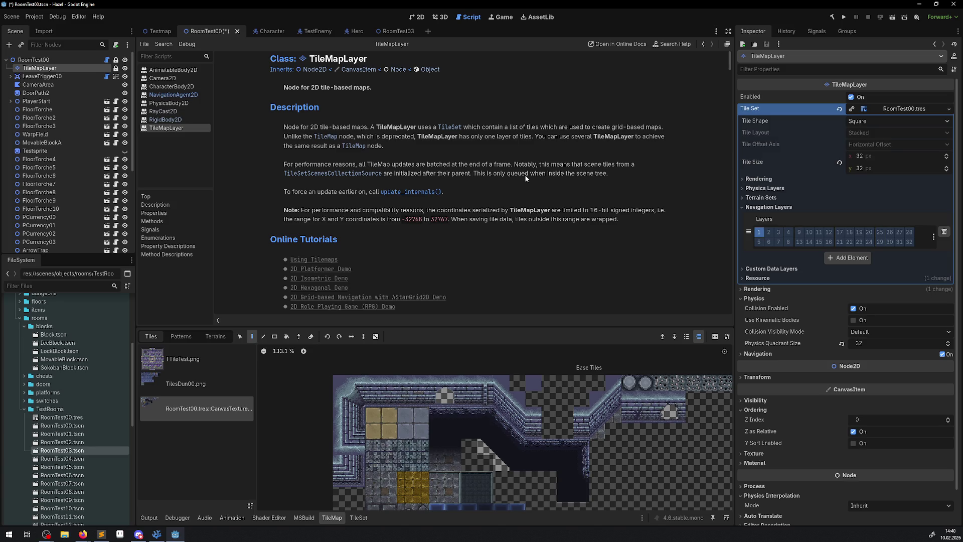
key(ctrl+f)
text(navi)
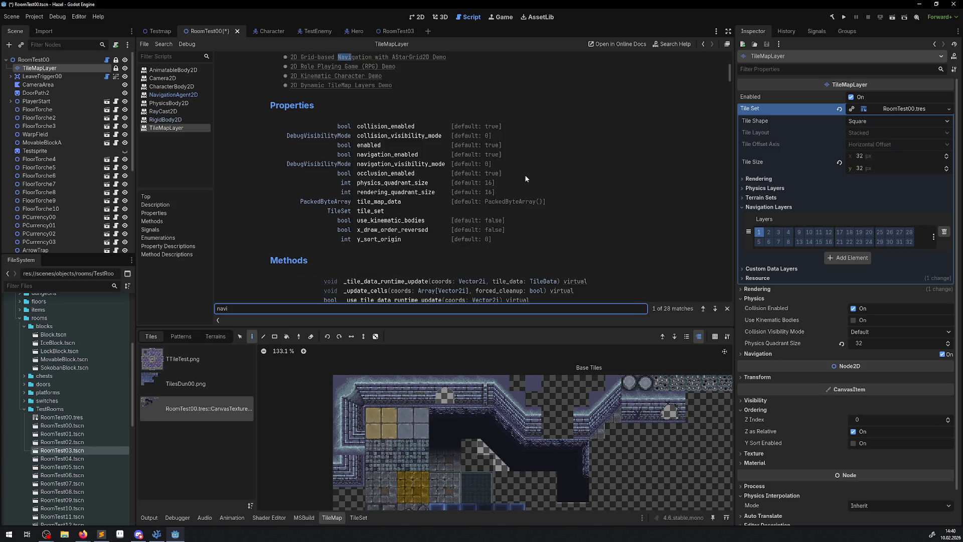
key(Return)
key(Return)
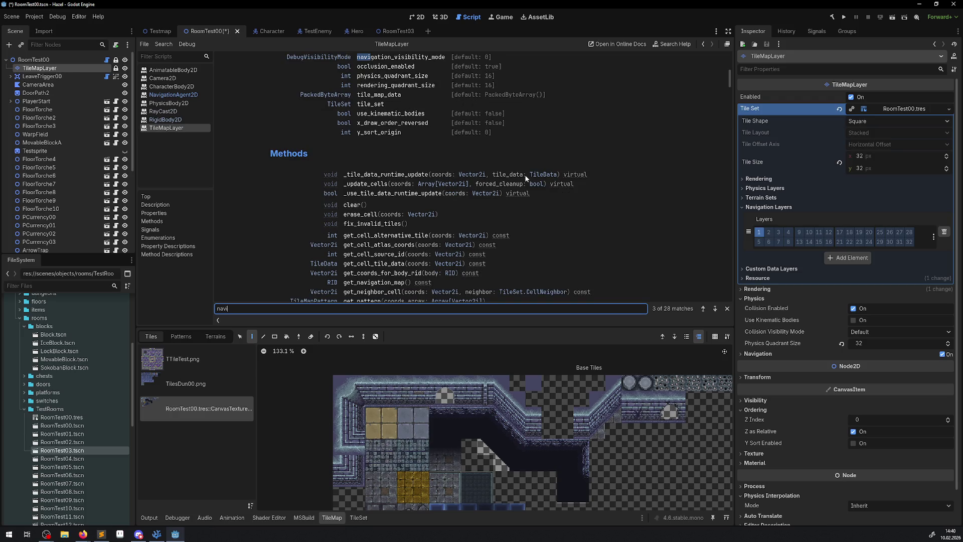
Set the TileMapLayer's Navigation Visibility Mode to Force Show
click(758, 355)
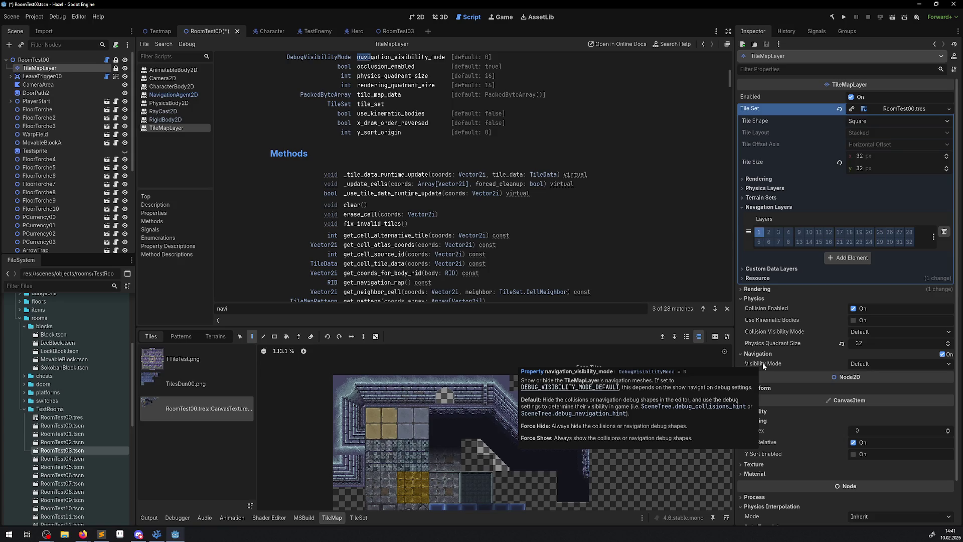
click(857, 363)
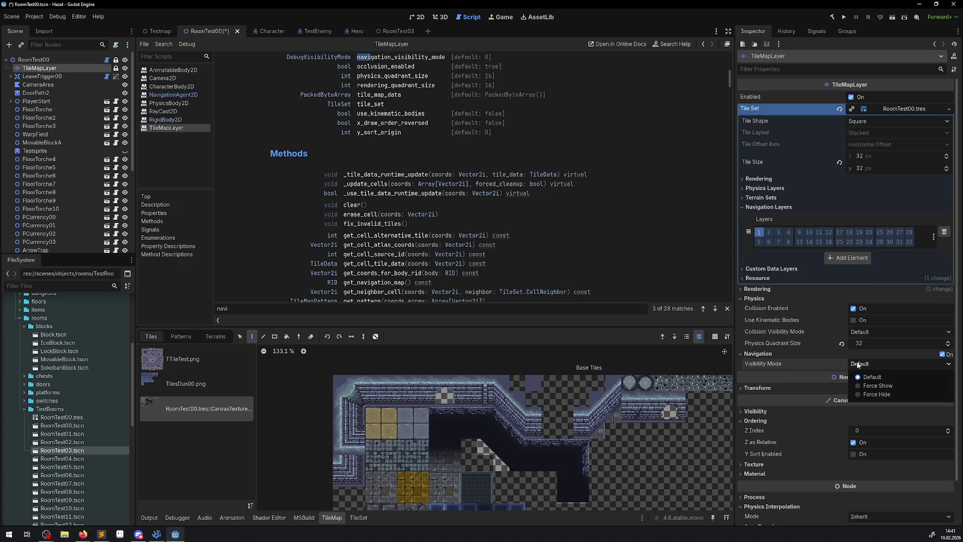
click(878, 385)
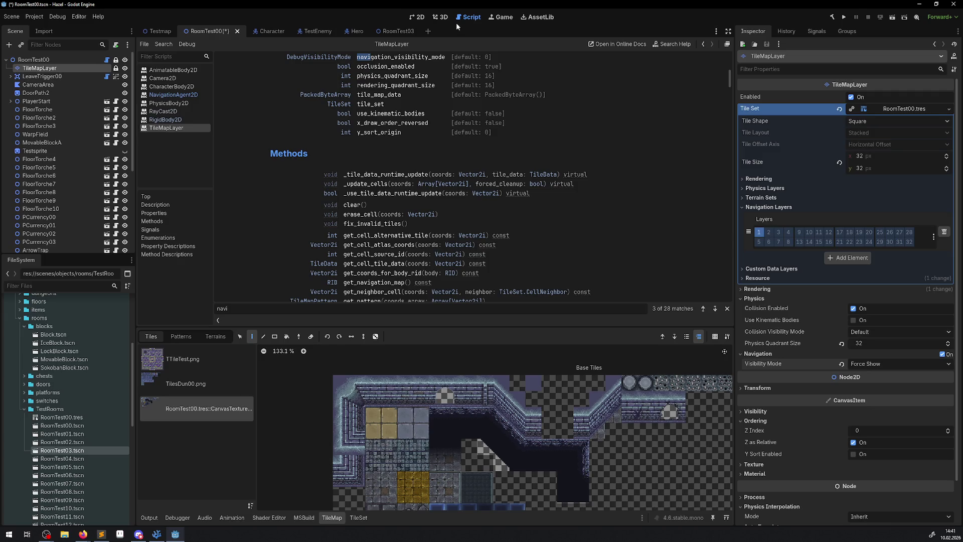
Return to the 2D room view and pan the whole room into view
click(412, 16)
scroll(415, 200, down, 2)
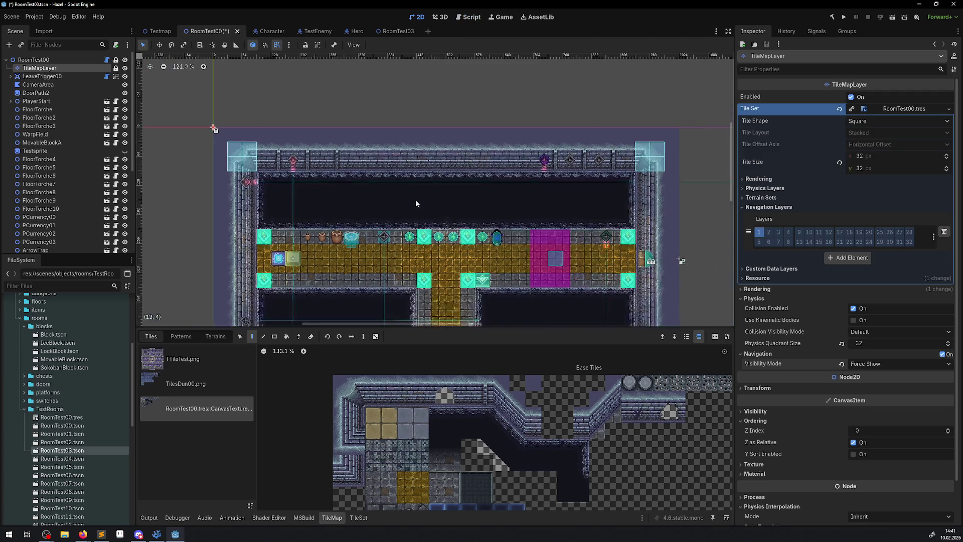
drag(413, 187, 370, 121)
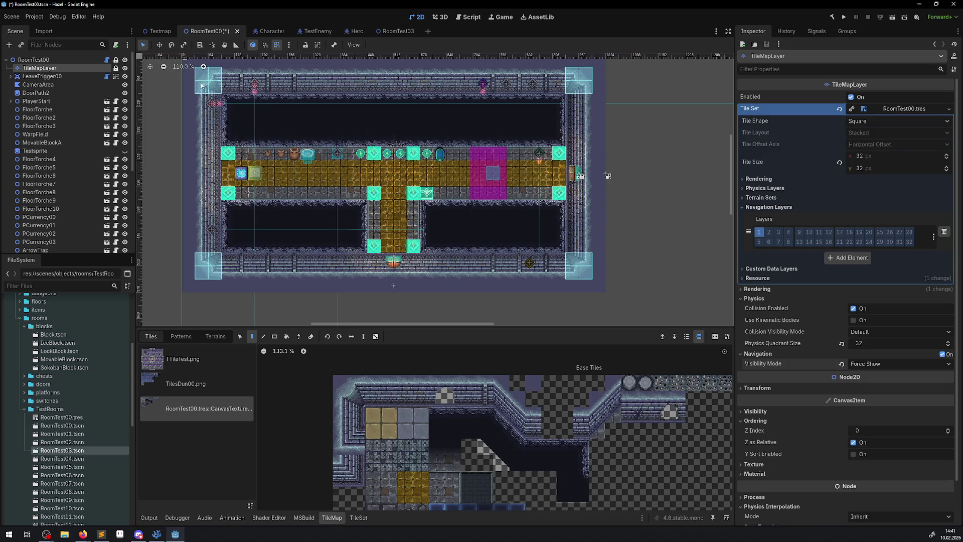
scroll(239, 134, up, 1)
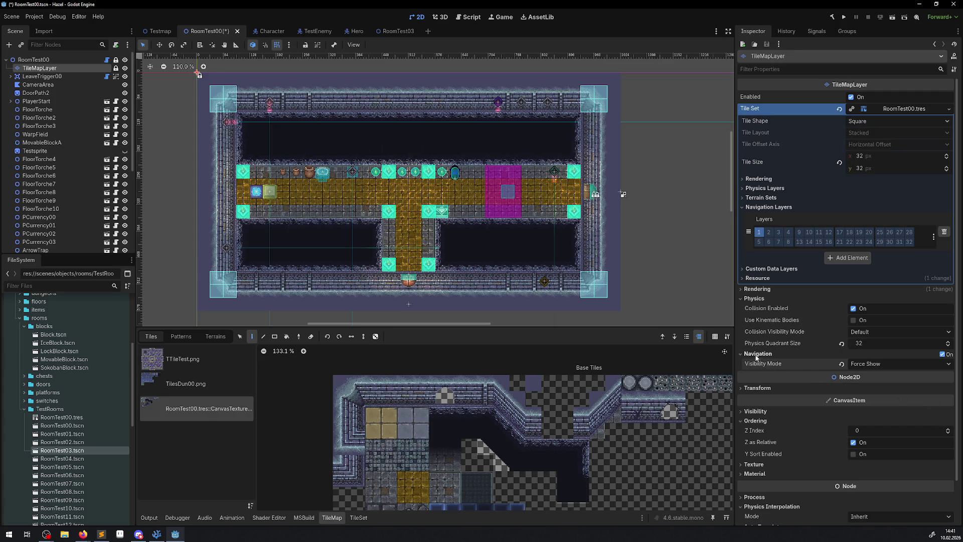
Select the left column of wall tiles in the tile palette
drag(342, 385, 356, 406)
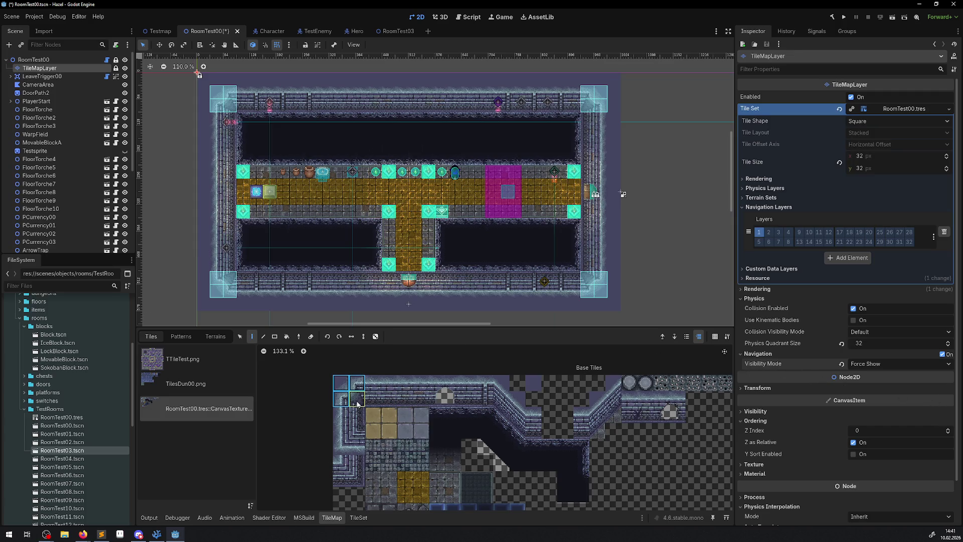
drag(357, 448, 335, 385)
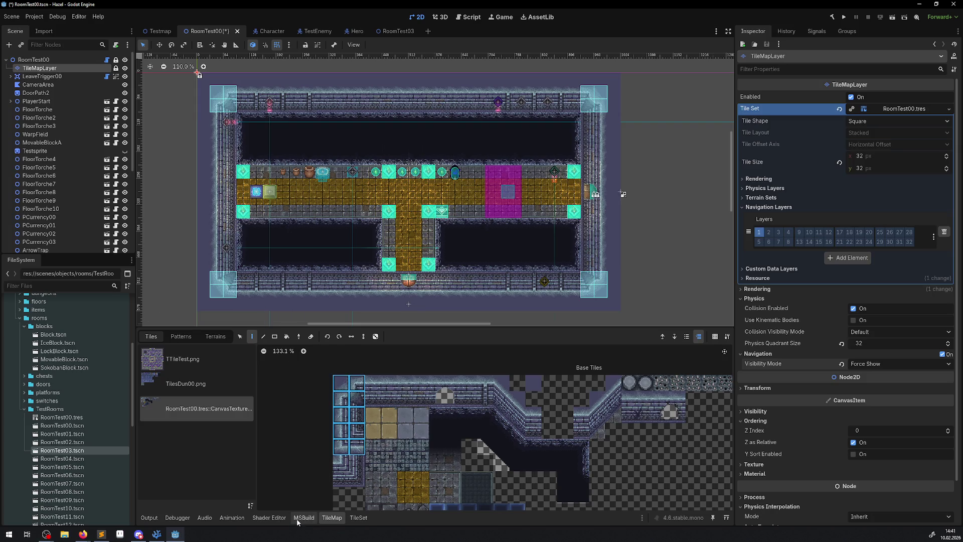
click(315, 521)
Delete the left-edge wall tiles' Navigation Layer 0 polygon in the TileSet editor, then deselect them
click(358, 517)
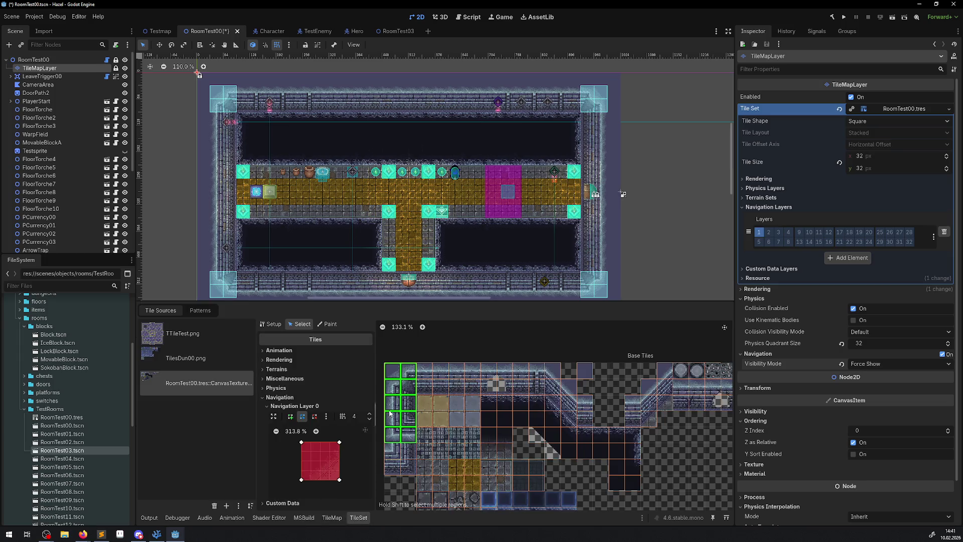
click(314, 416)
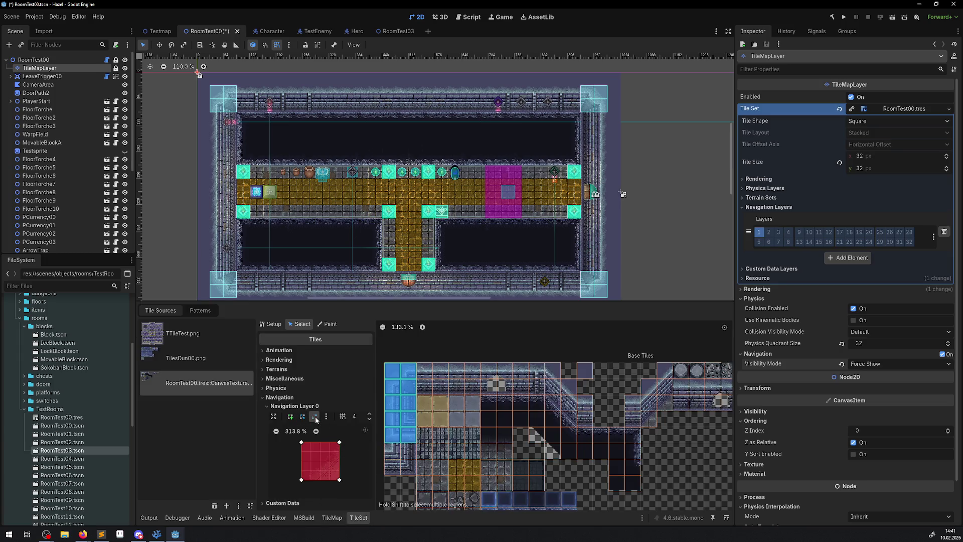
click(340, 443)
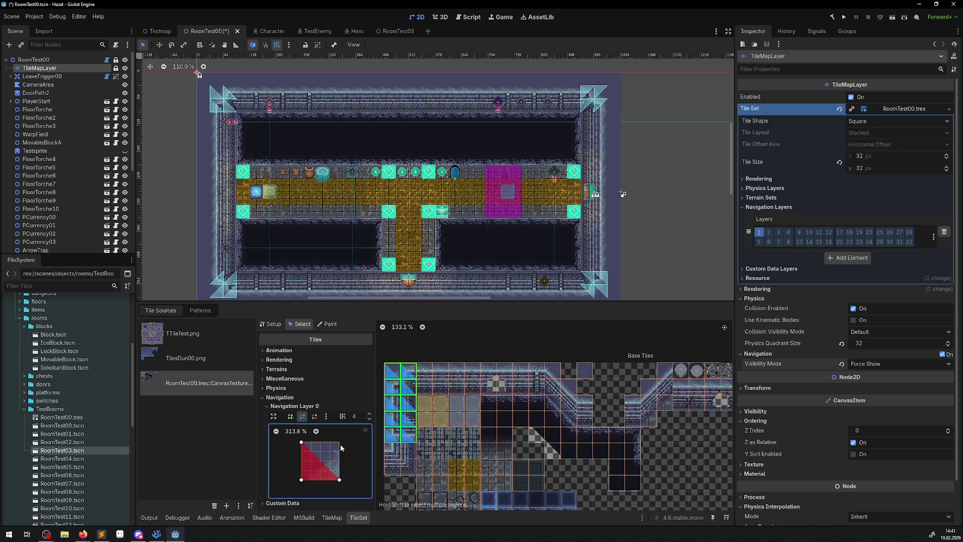
right_click(302, 443)
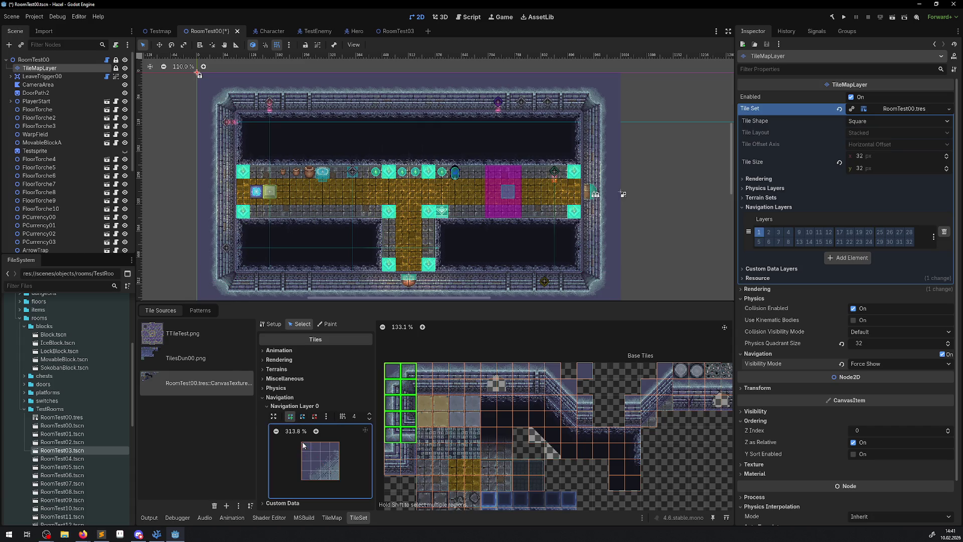
scroll(445, 431, down, 4)
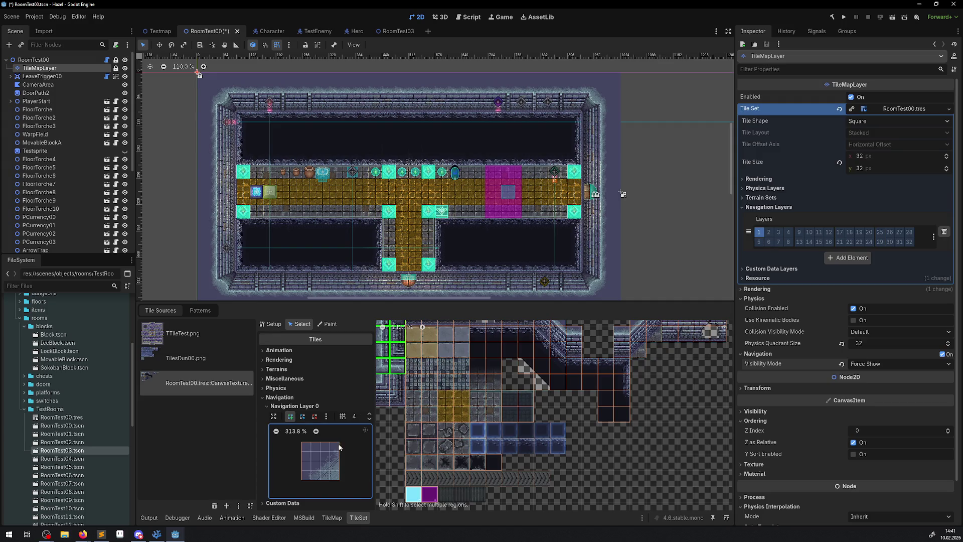
scroll(397, 421, up, 1)
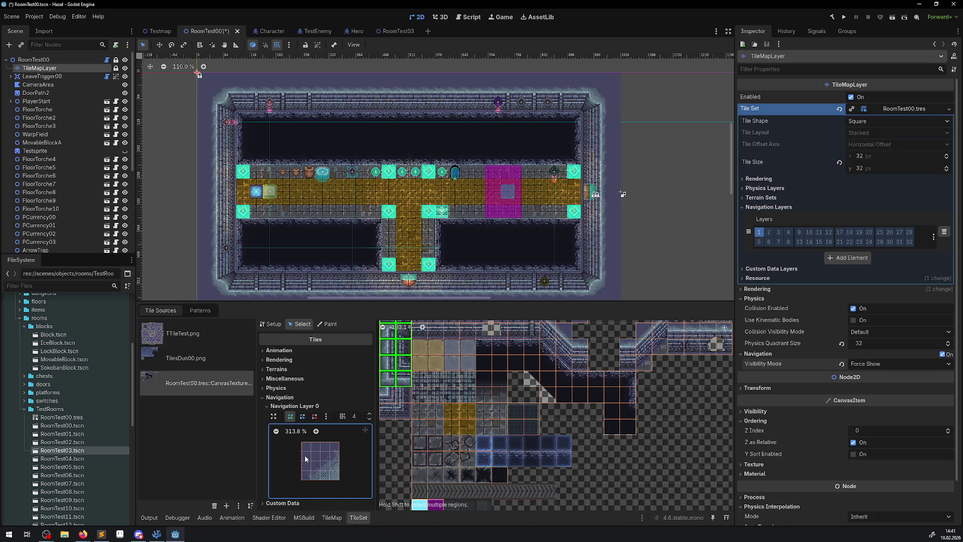
click(399, 445)
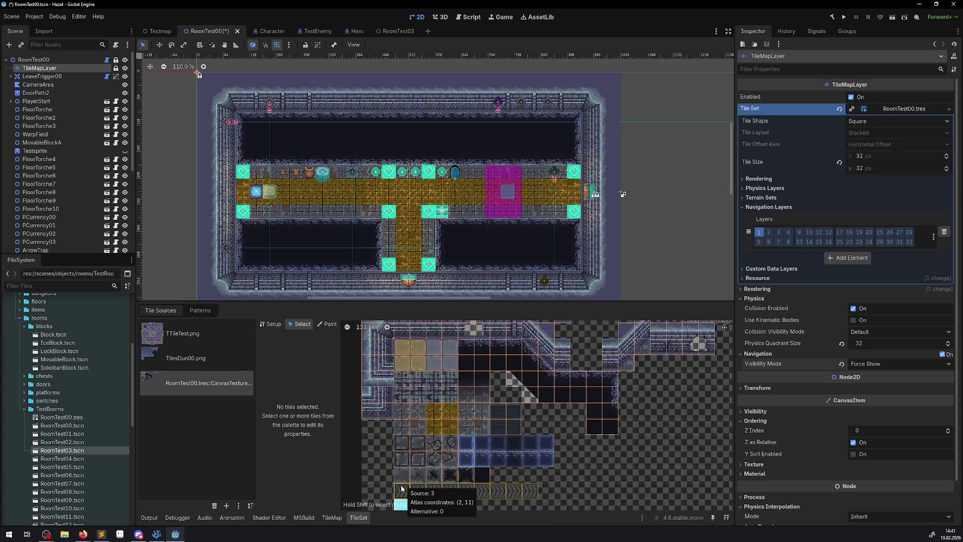
Select the floor tile blocks, single floor tiles and the row of round floor tiles
mouse_move(404, 486)
mouse_down()
mouse_move(519, 422)
mouse_move(512, 356)
mouse_up()
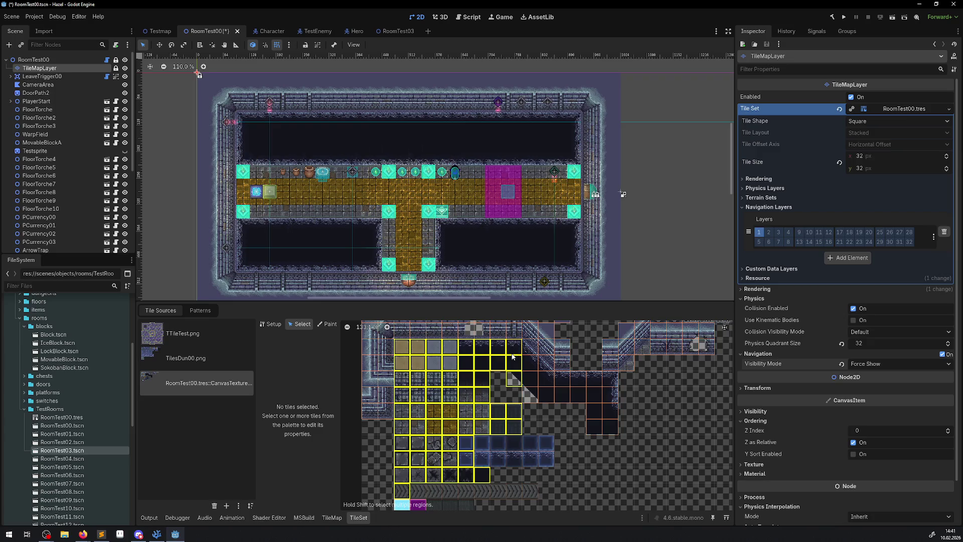
drag(512, 356, 513, 357)
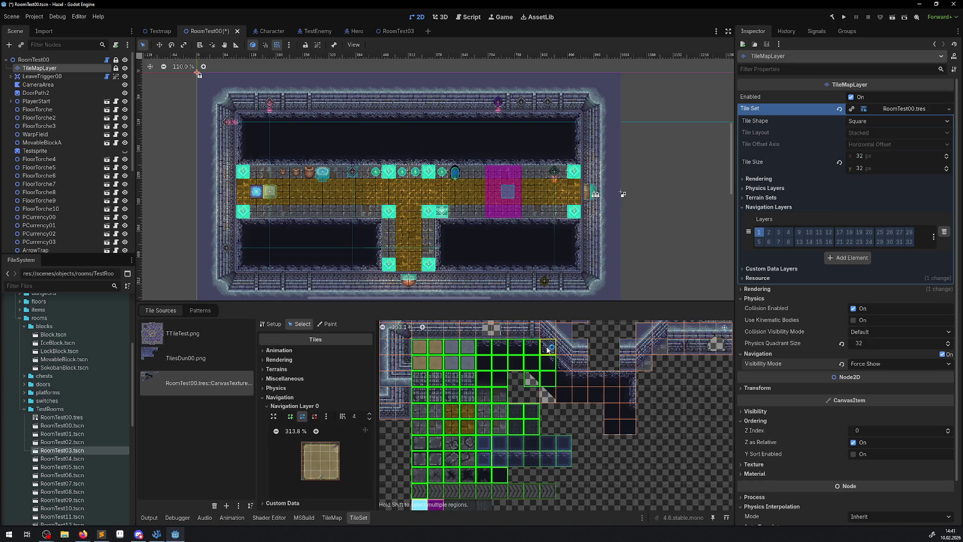
shift+click(562, 395)
shift+click(547, 396)
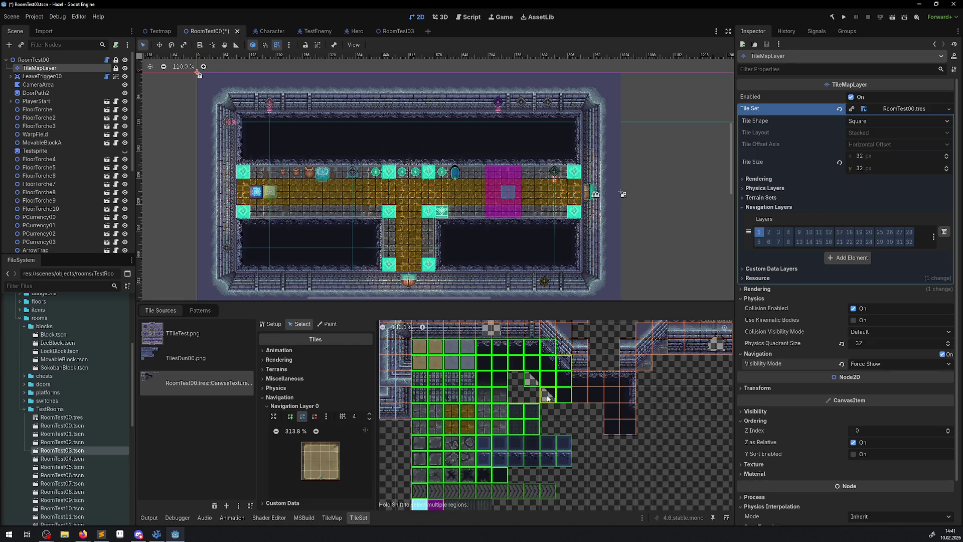
scroll(549, 420, down, 2)
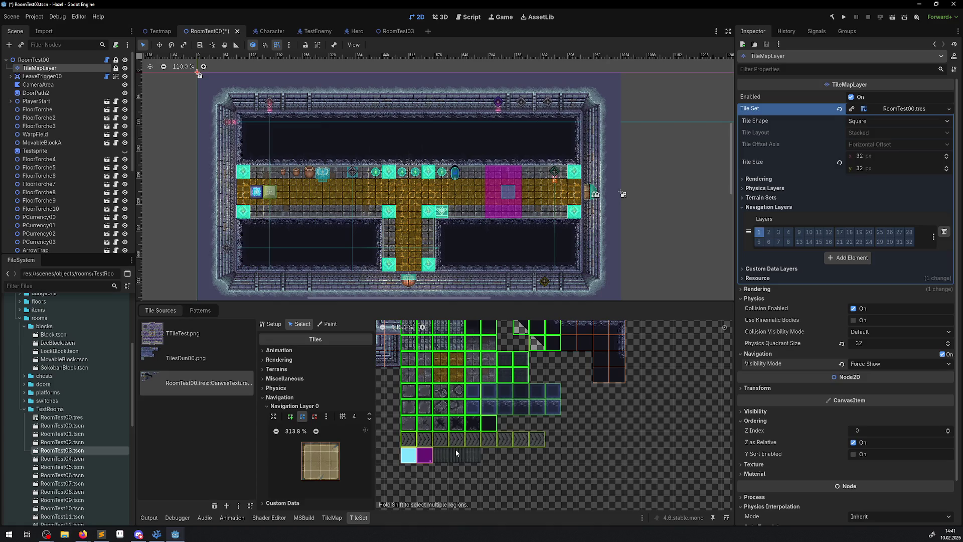
scroll(642, 390, left, 3)
scroll(543, 415, up, 3)
scroll(543, 414, right, 3)
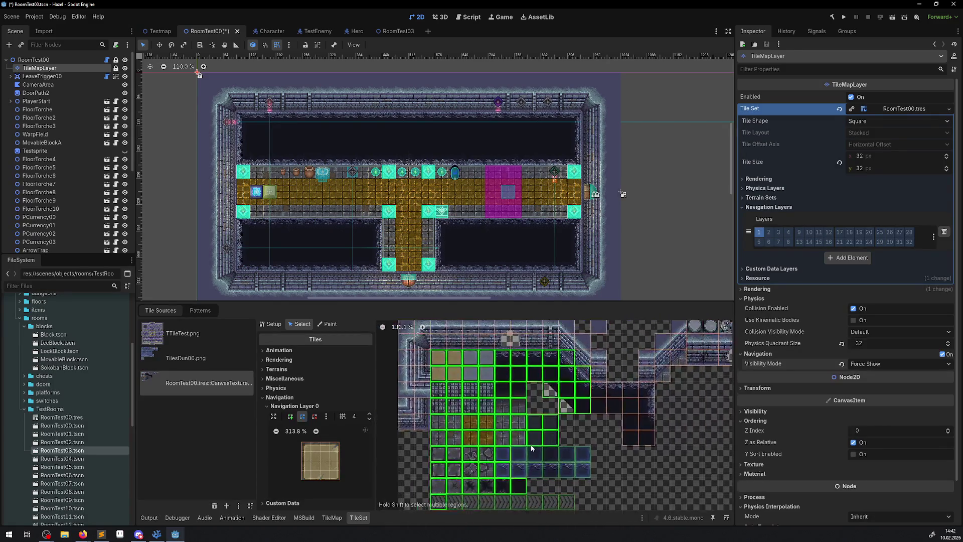
drag(536, 392, 584, 408)
drag(585, 441, 568, 425)
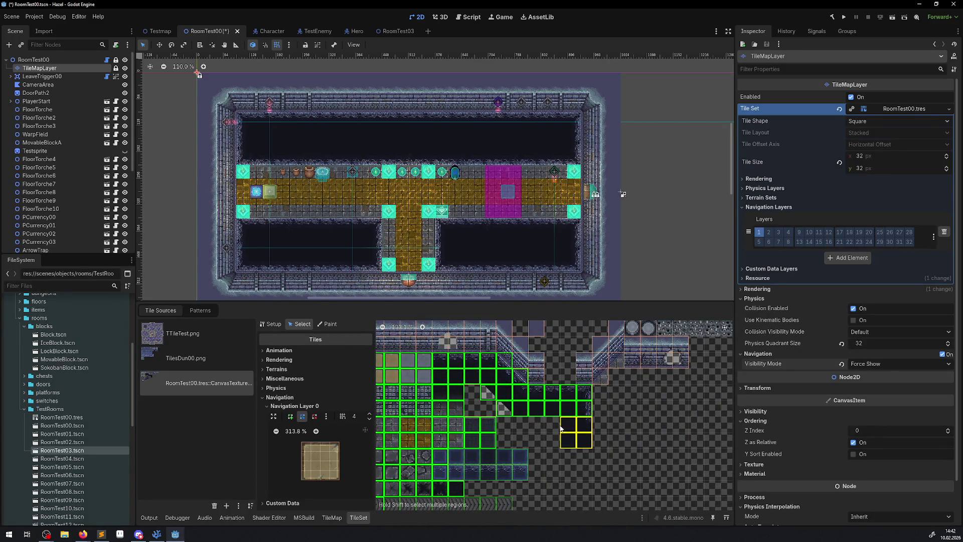
scroll(604, 394, right, 5)
drag(465, 335, 582, 336)
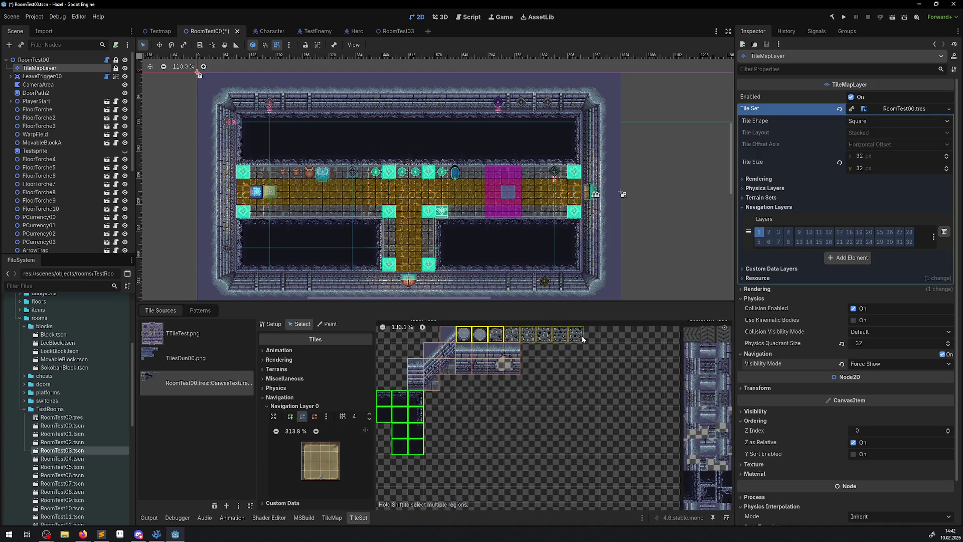
scroll(591, 400, right, 5)
scroll(455, 363, left, 2)
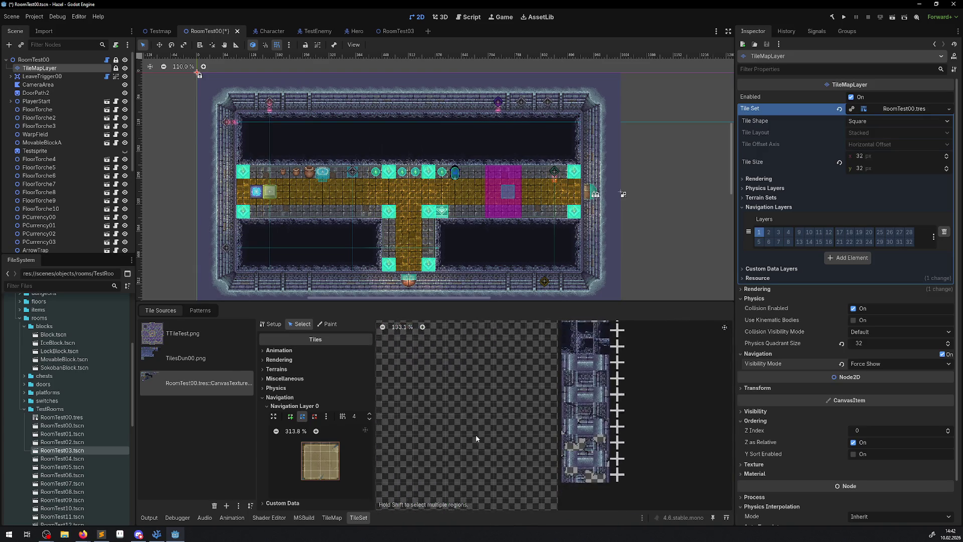
scroll(496, 370, left, 3)
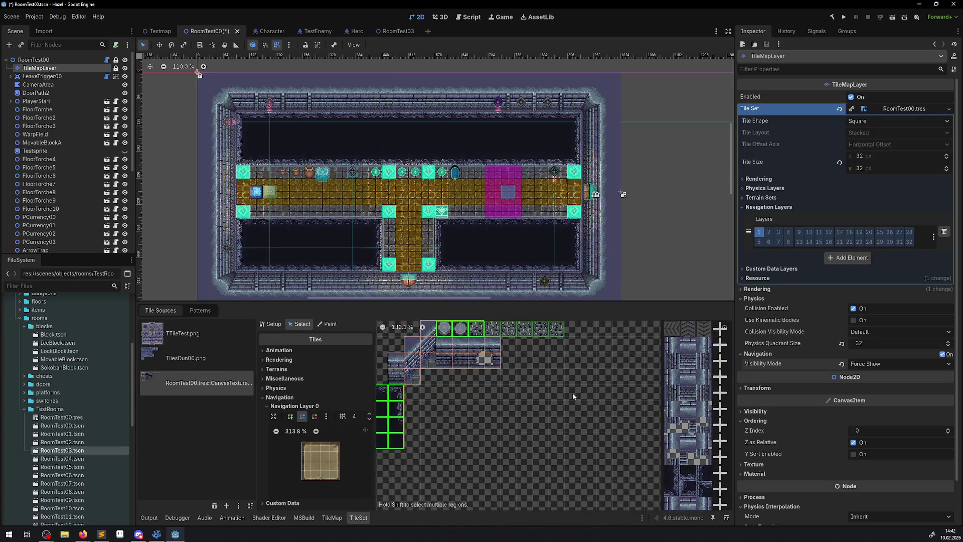
scroll(573, 393, right, 4)
Pick the dark wall tile and its alternative, then reselect the floor tile block
click(579, 457)
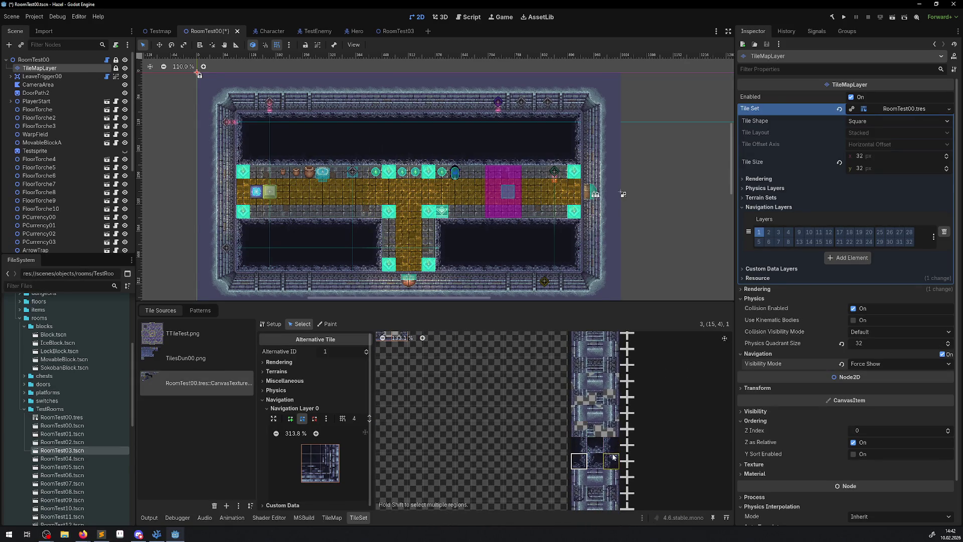
click(594, 454)
scroll(714, 429, left, 5)
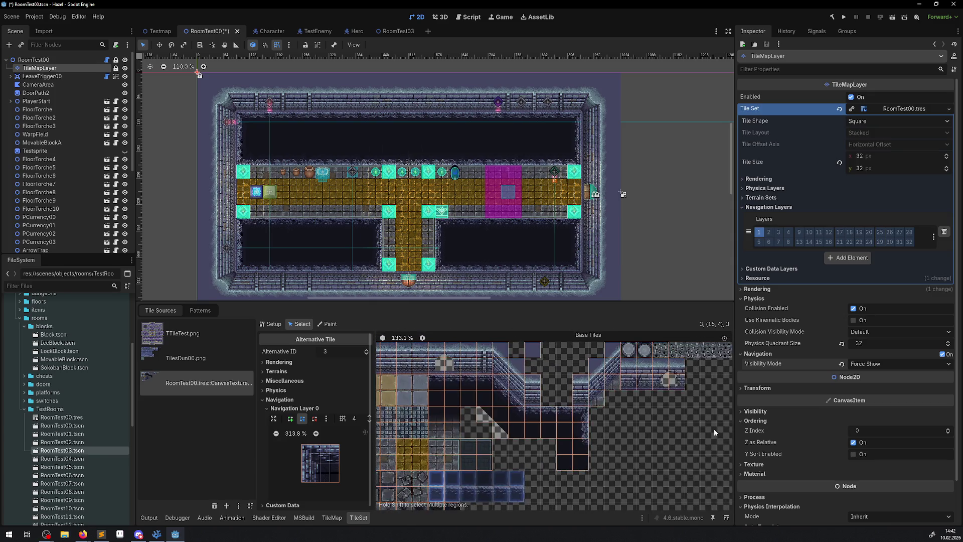
click(601, 400)
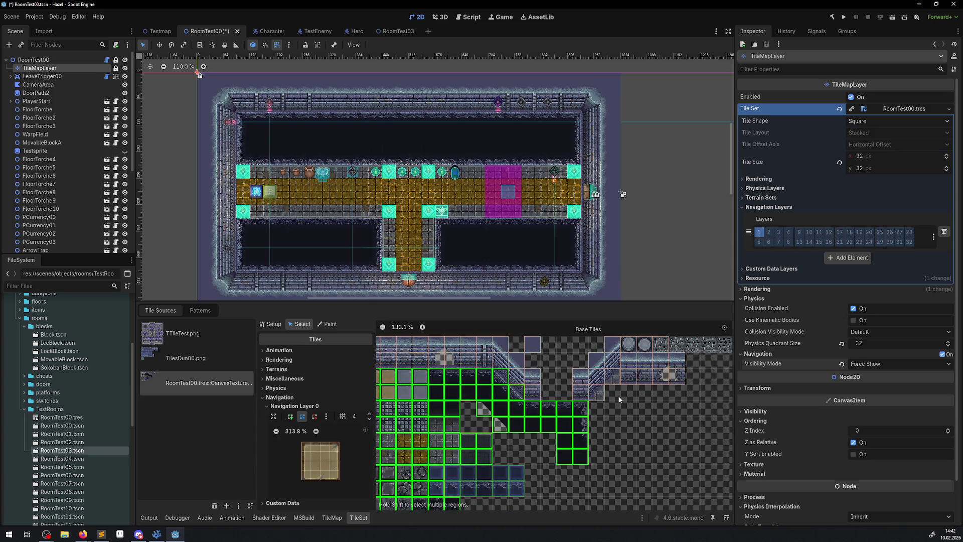
drag(618, 395, 551, 372)
scroll(551, 372, right, 10)
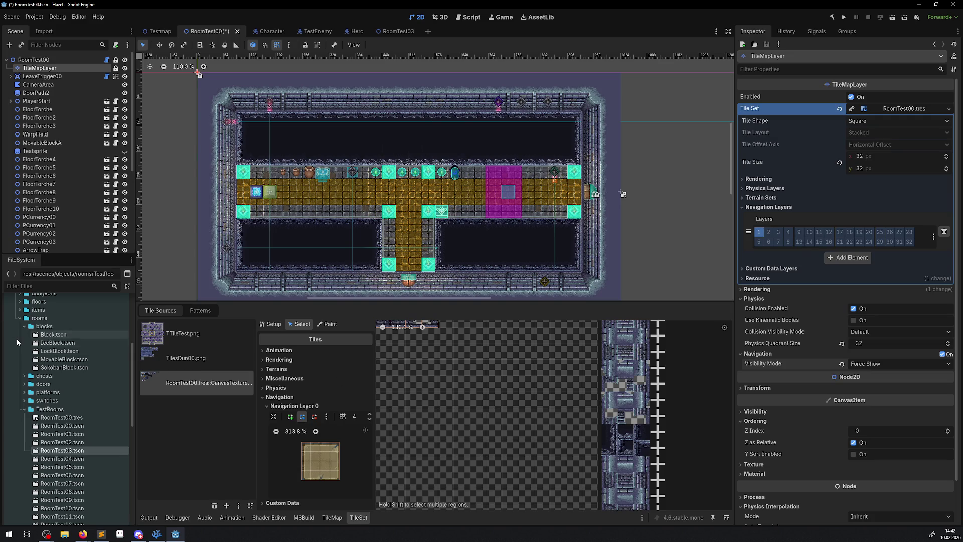
scroll(440, 387, left, 2)
scroll(438, 384, left, 5)
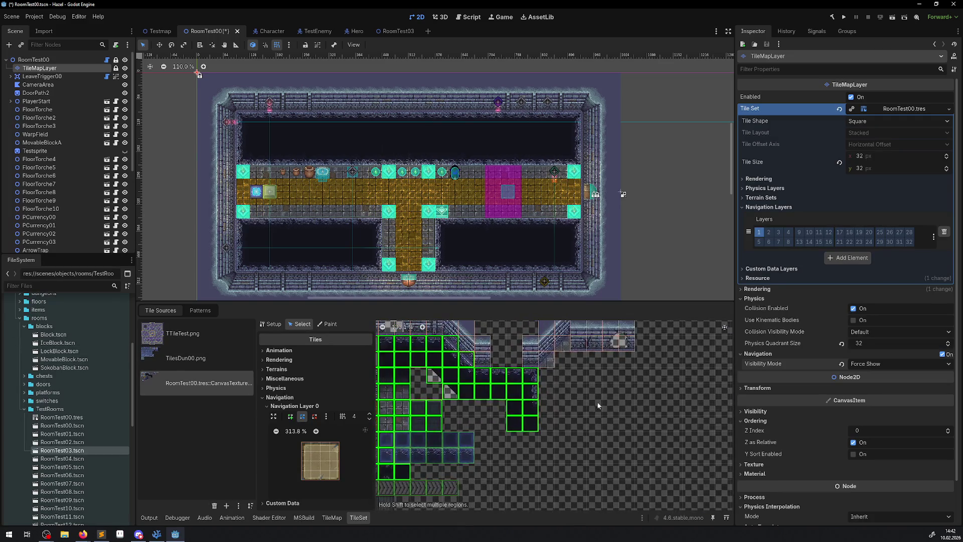
Give the floor tiles a full-square navigation polygon and clear it from a 2x4 dark tile block
click(354, 452)
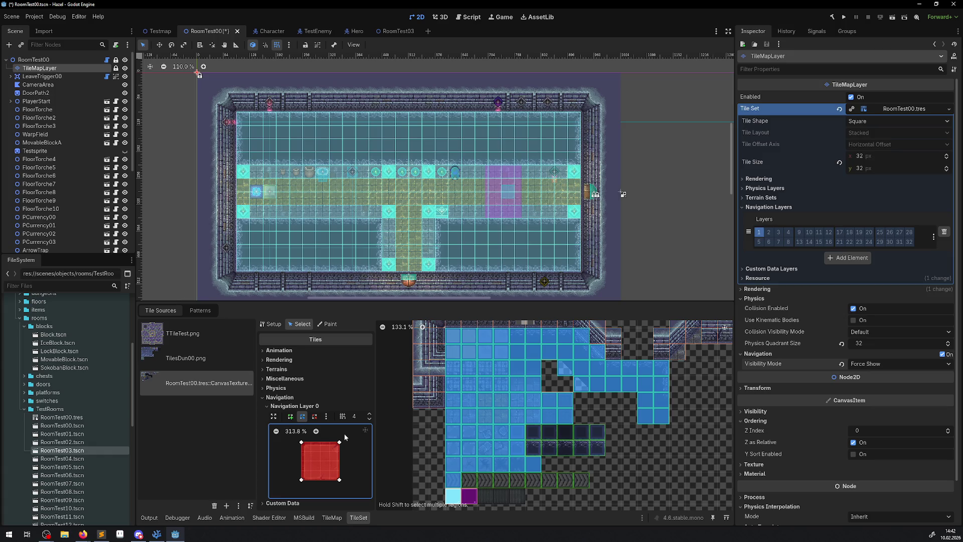
click(627, 391)
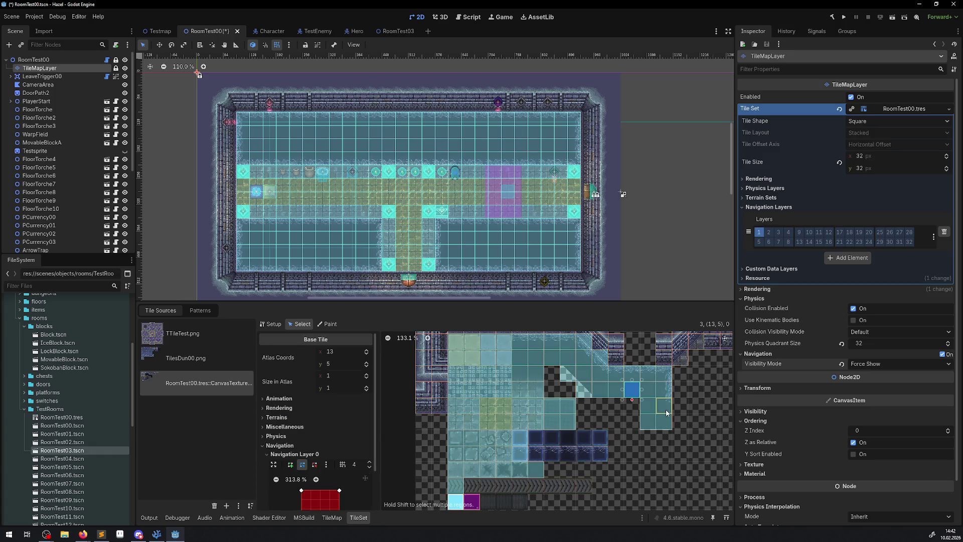
drag(647, 372, 665, 423)
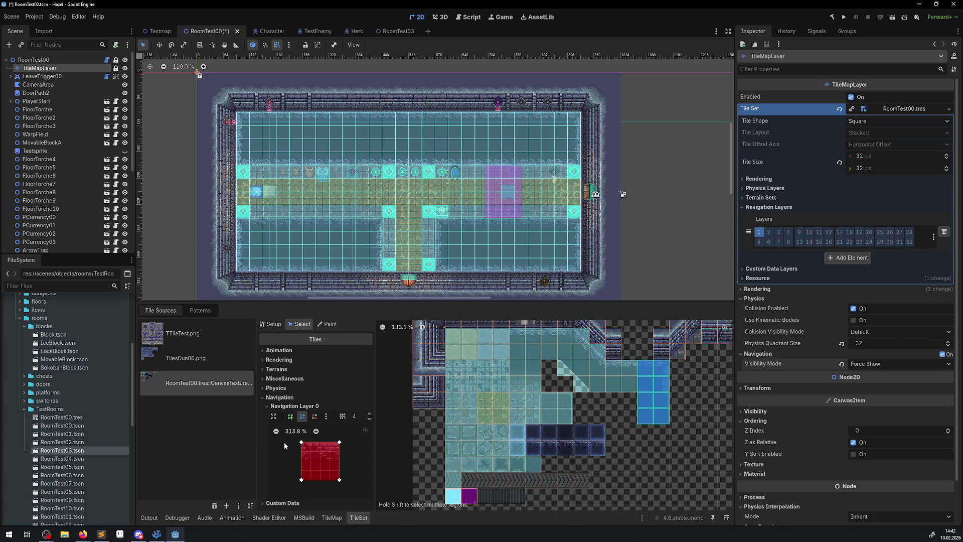
click(314, 416)
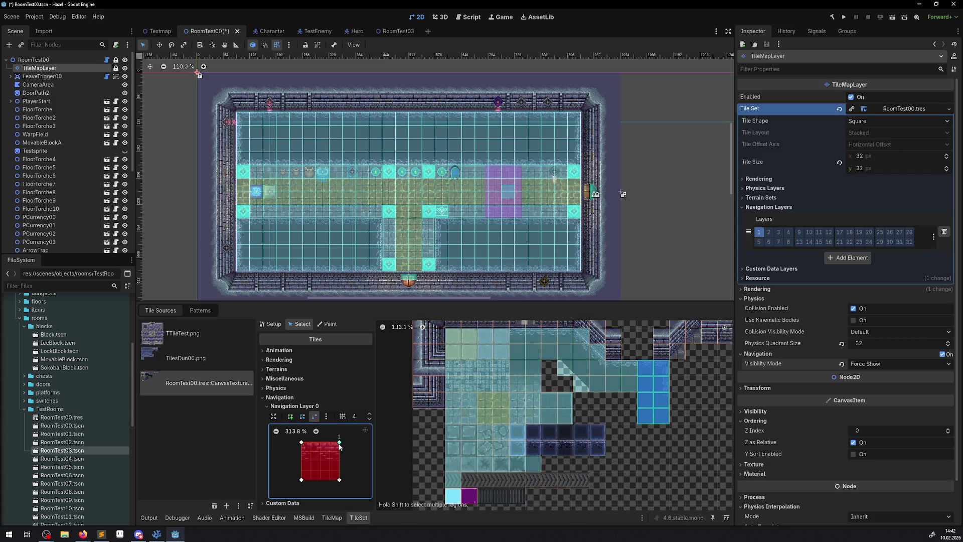
click(339, 443)
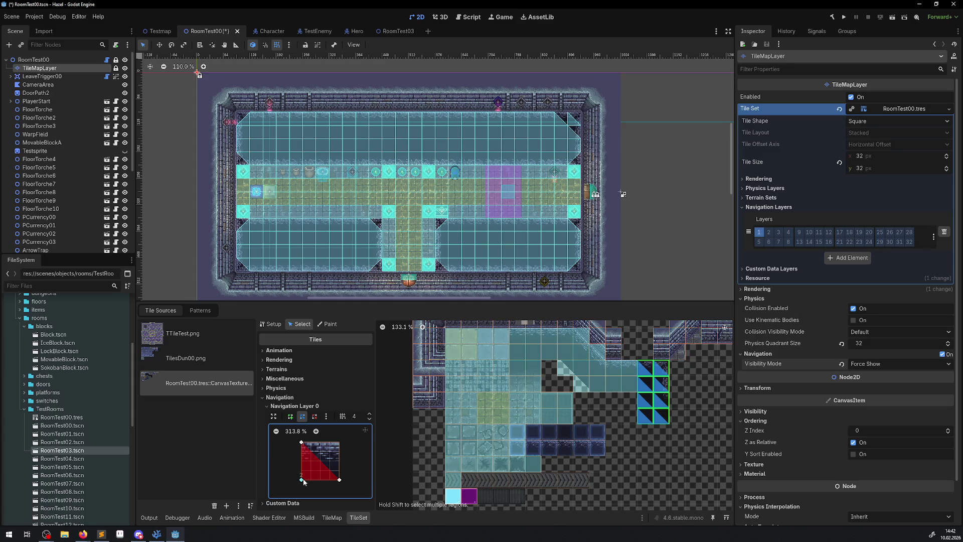
click(315, 417)
click(301, 442)
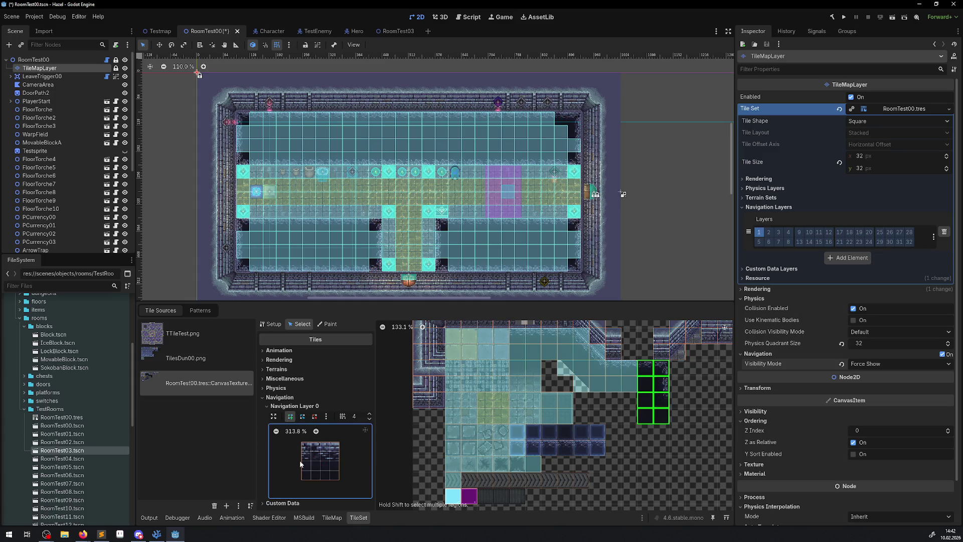
Erase navigation from the remaining dark pit tiles, including a 5x2 block, and save RoomTest00
scroll(595, 414, up, 1)
drag(633, 412, 577, 388)
drag(516, 361, 584, 380)
shift+click(602, 381)
shift+click(566, 393)
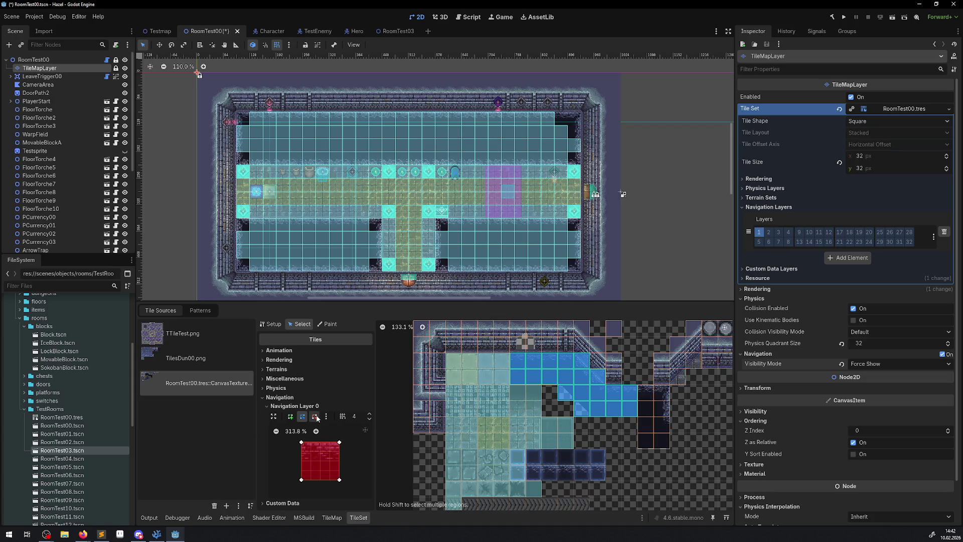
right_click(340, 442)
click(314, 416)
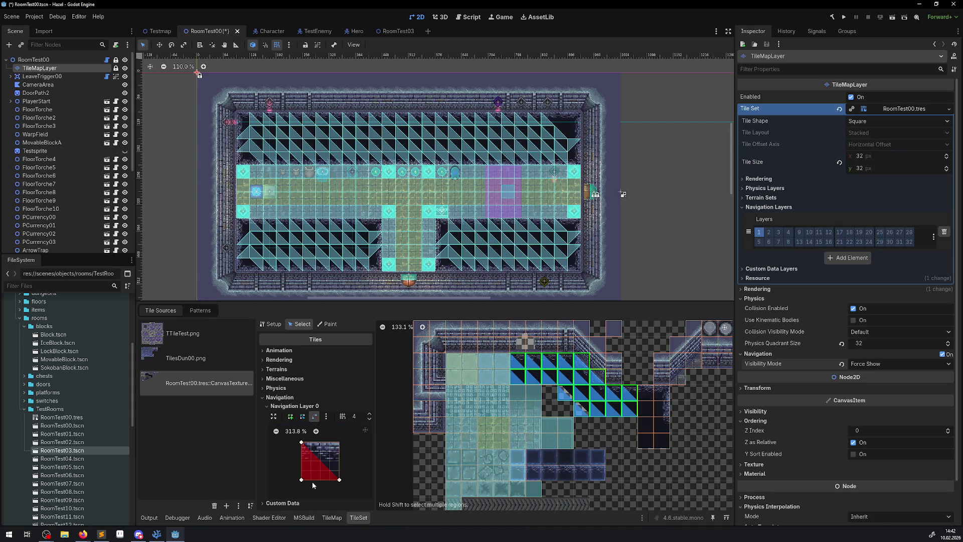
click(301, 479)
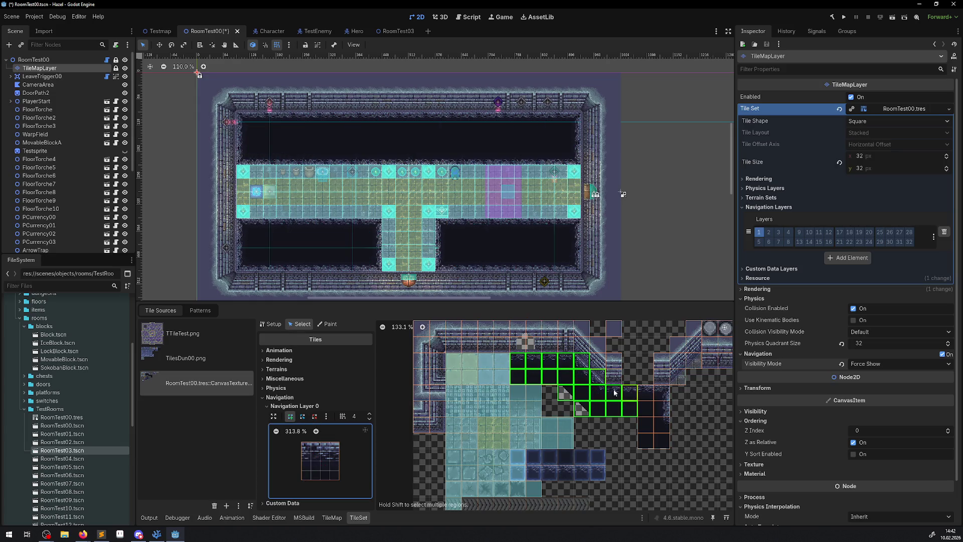
click(597, 426)
key(ctrl+s)
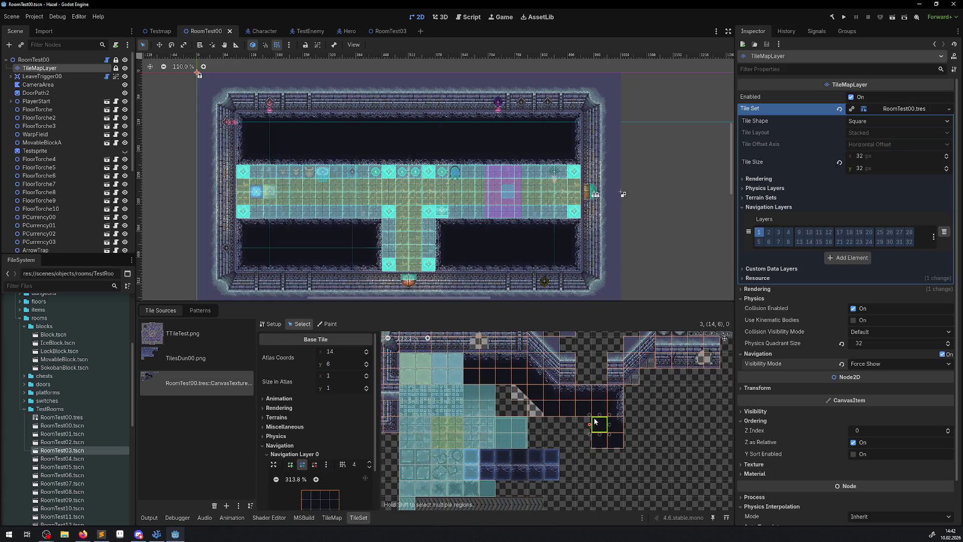
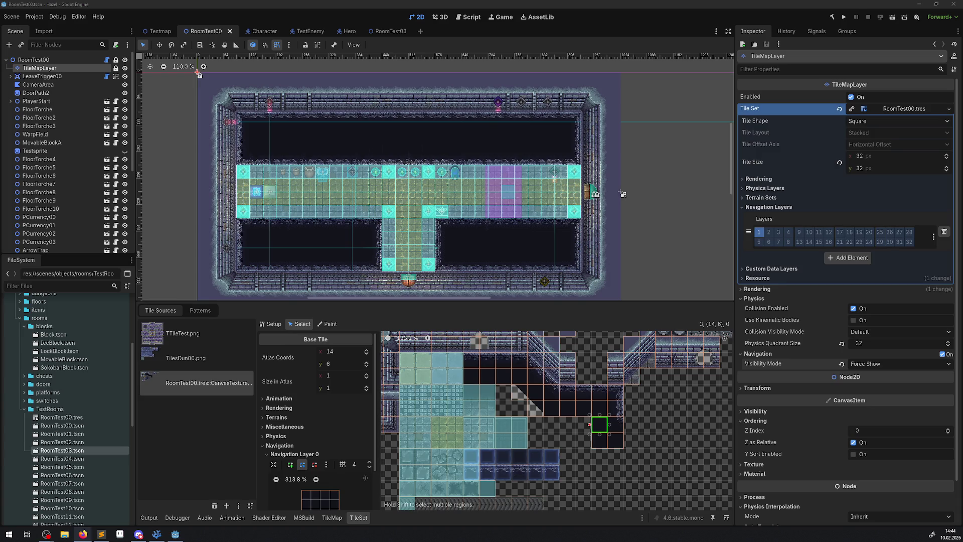
Bring the casraf.dev Godot 4.3 pathfinding guide in Firefox to the front
key(alt+Tab)
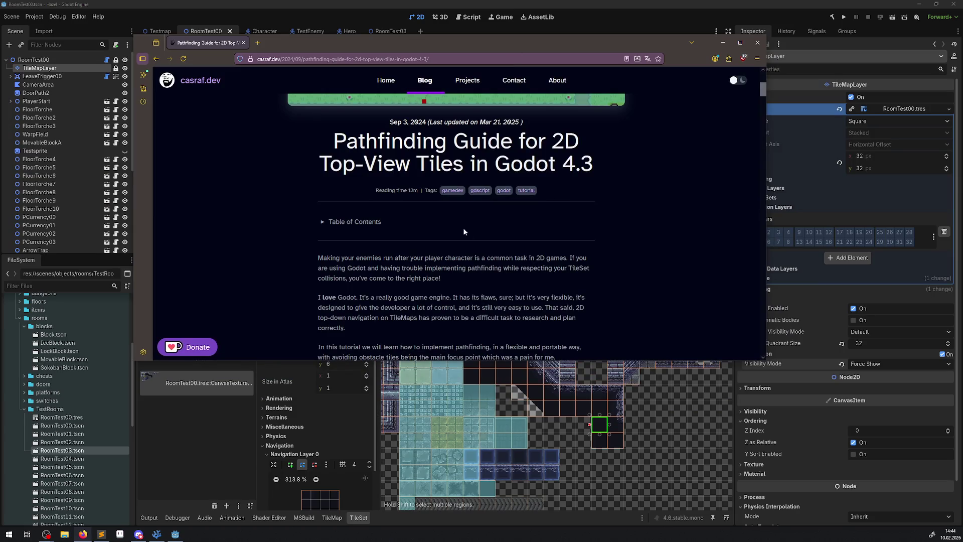
Scroll to 'Starting set-up' and highlight the GroundLayer-to-Rocks example scene-tree code block
scroll(463, 232, down, 3)
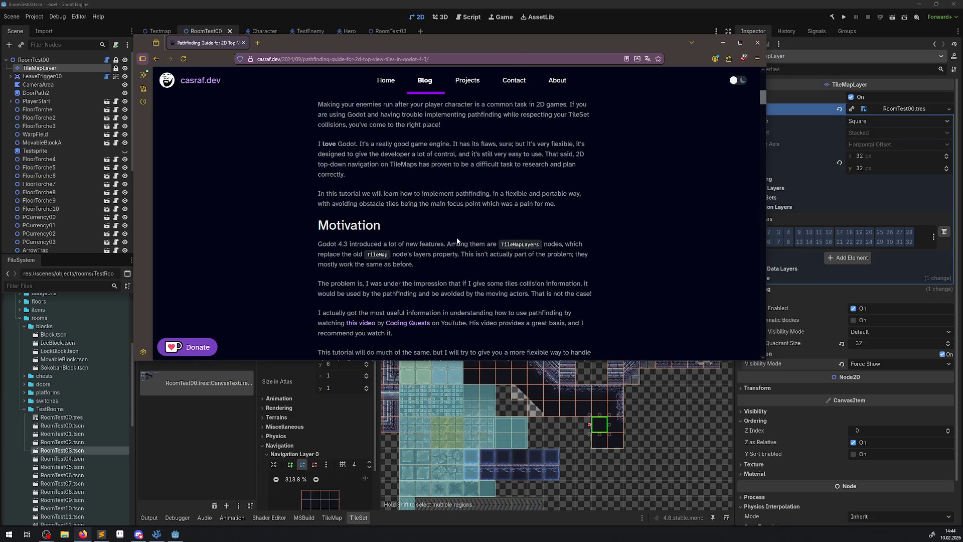
scroll(458, 241, down, 1)
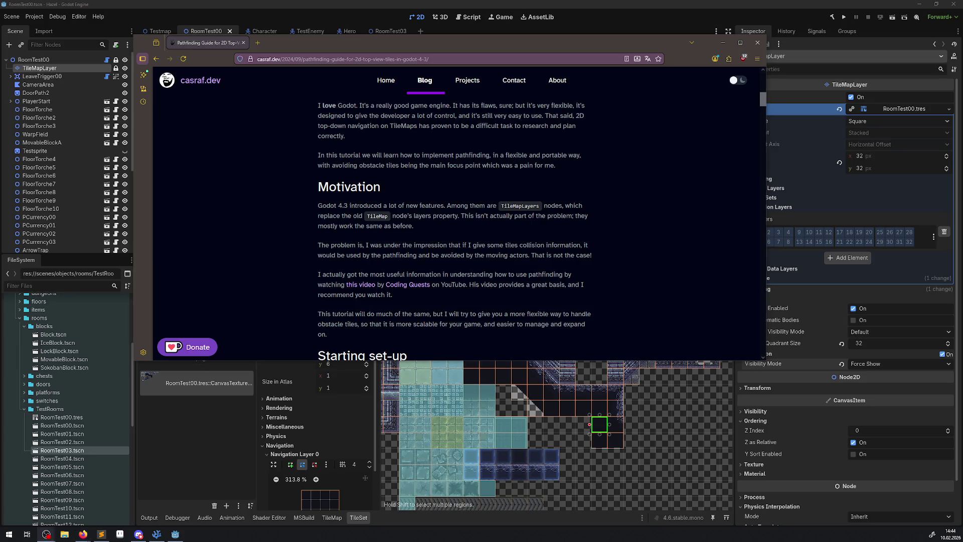
scroll(455, 211, down, 1)
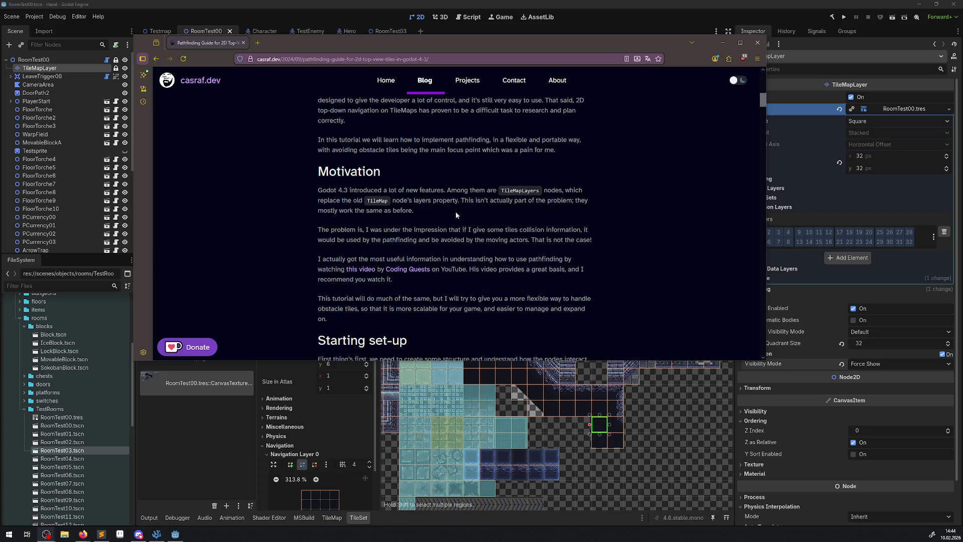
scroll(456, 215, down, 3)
scroll(458, 212, down, 1)
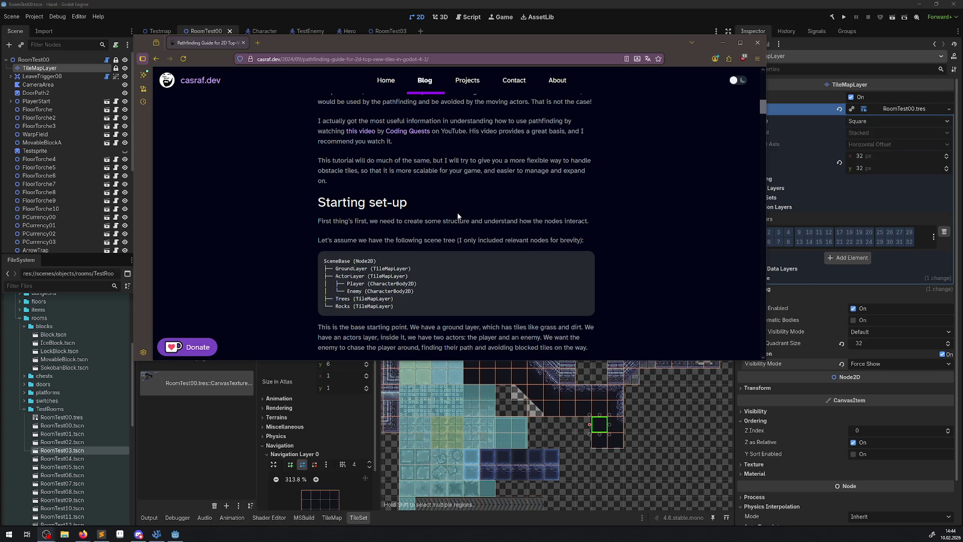
drag(398, 309, 333, 268)
mouse_move(404, 309)
mouse_down()
mouse_move(324, 297)
mouse_move(319, 259)
mouse_move(317, 271)
mouse_up()
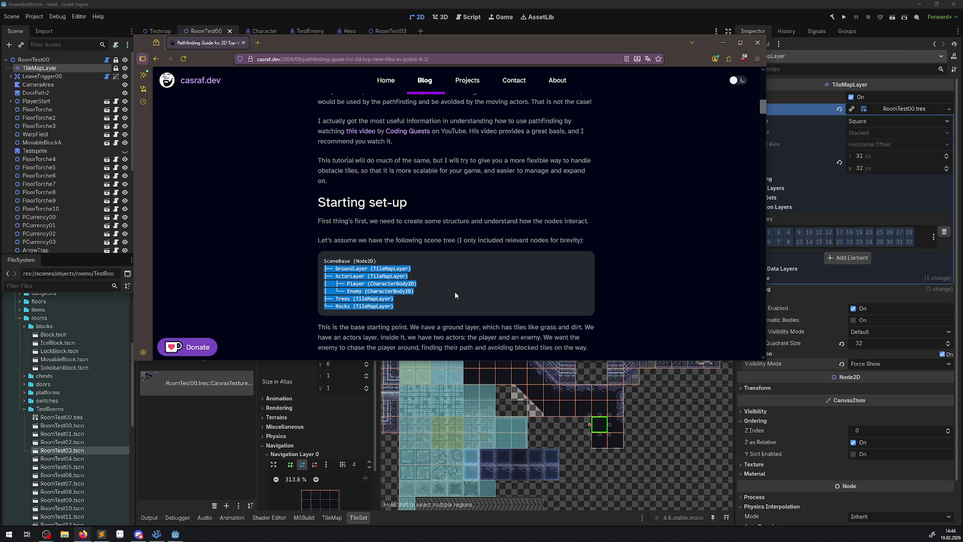
Scroll past the TileSet navigation-layer screenshots to the 'Implementing pathfinding' section
scroll(454, 293, down, 3)
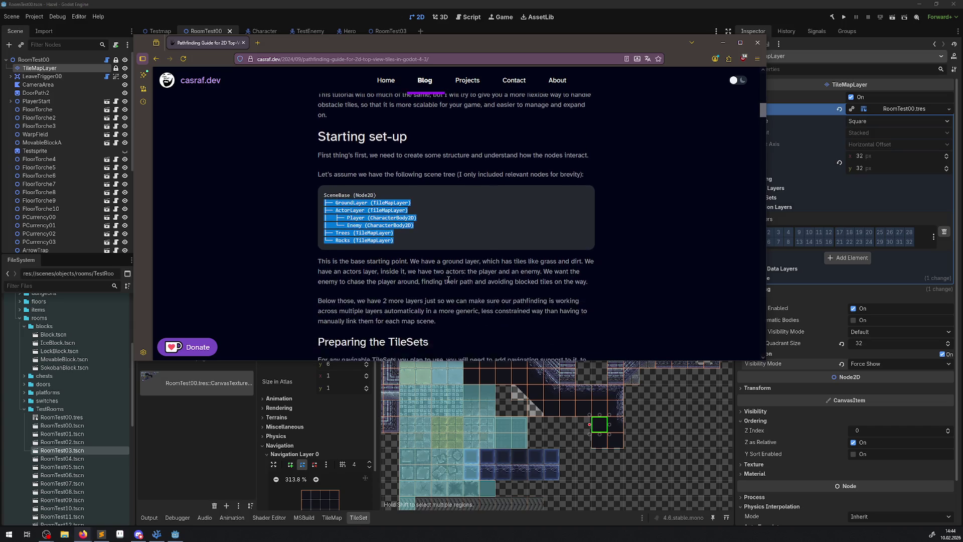
scroll(447, 274, down, 2)
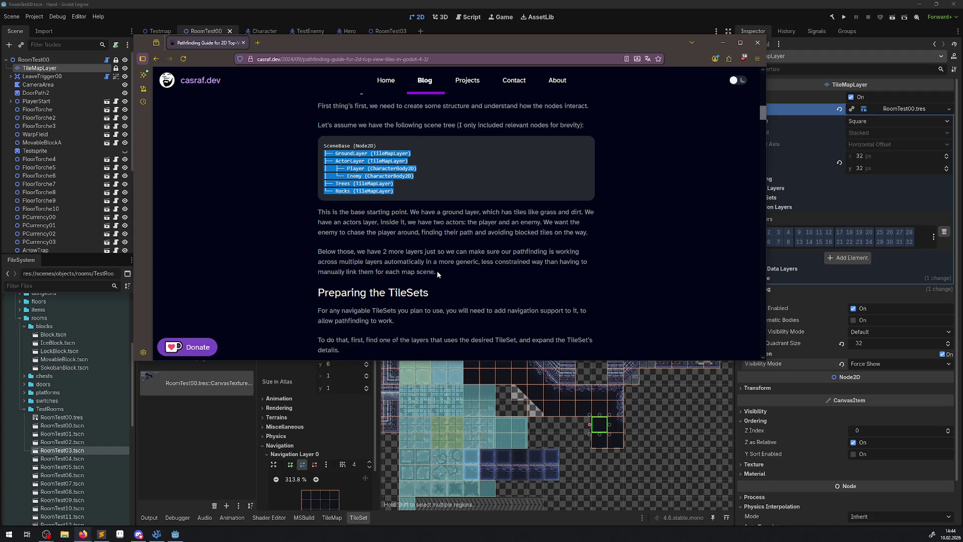
scroll(442, 271, down, 4)
scroll(460, 248, down, 7)
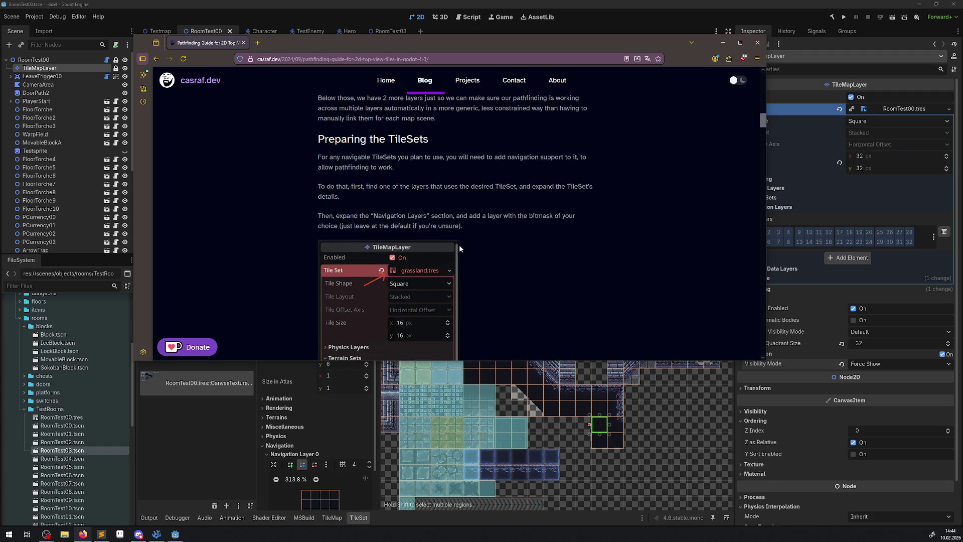
scroll(479, 274, down, 3)
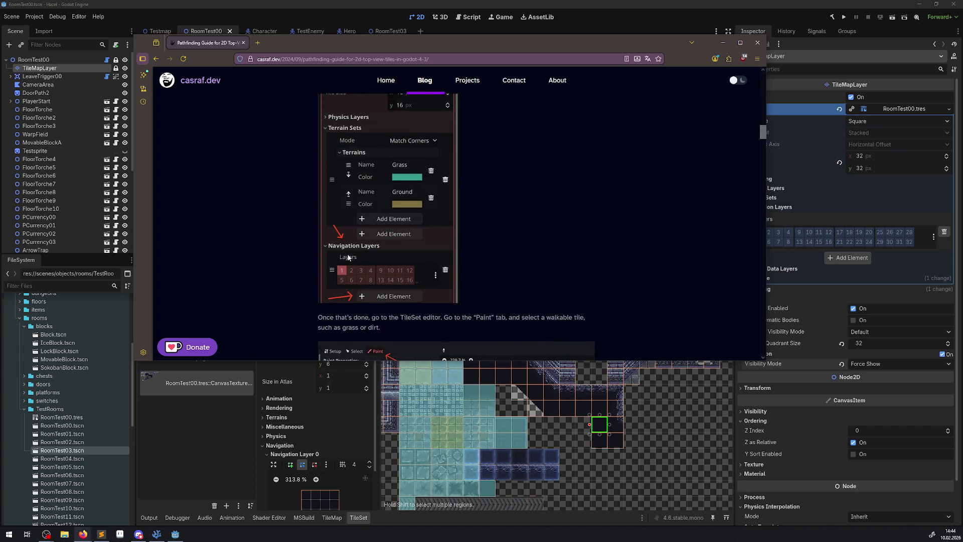
scroll(480, 274, down, 2)
scroll(372, 281, down, 2)
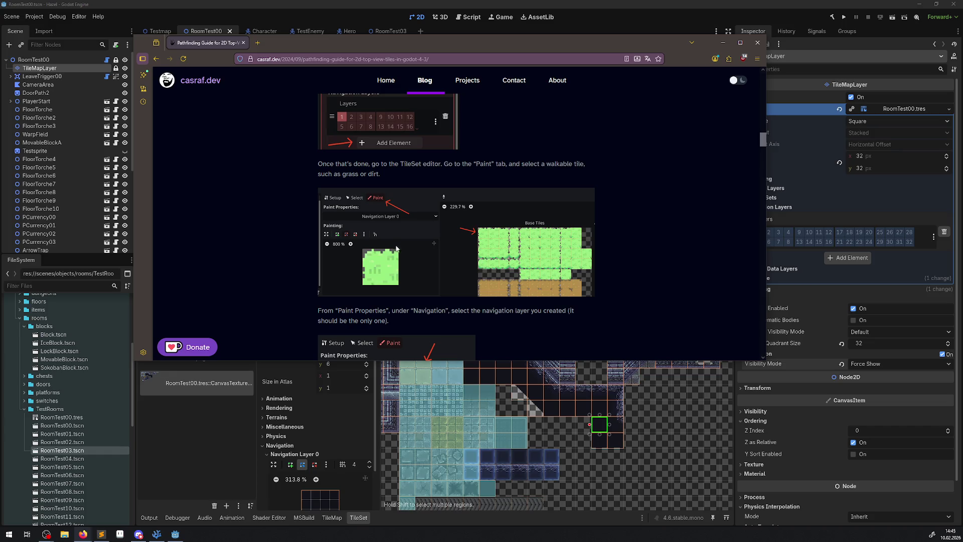
scroll(386, 262, down, 3)
scroll(394, 263, up, 2)
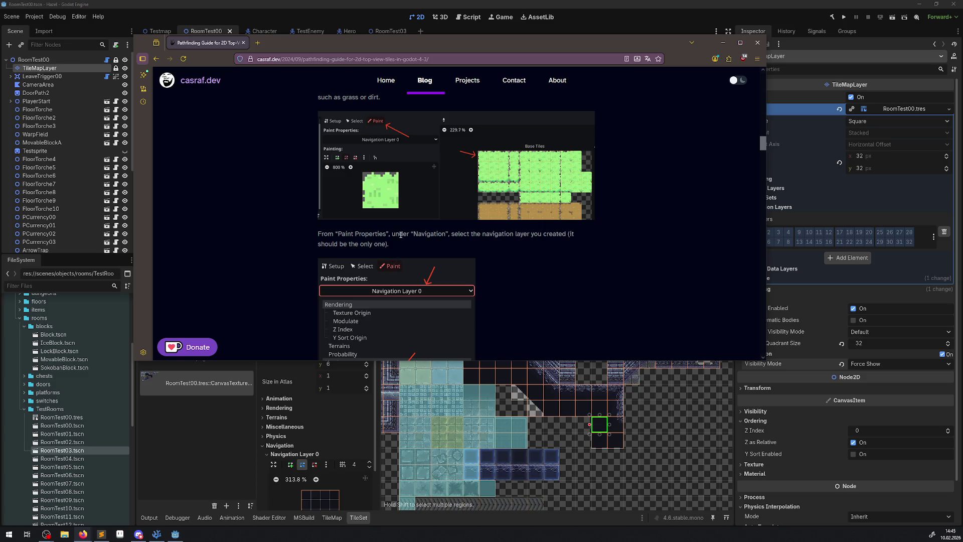
scroll(400, 235, up, 2)
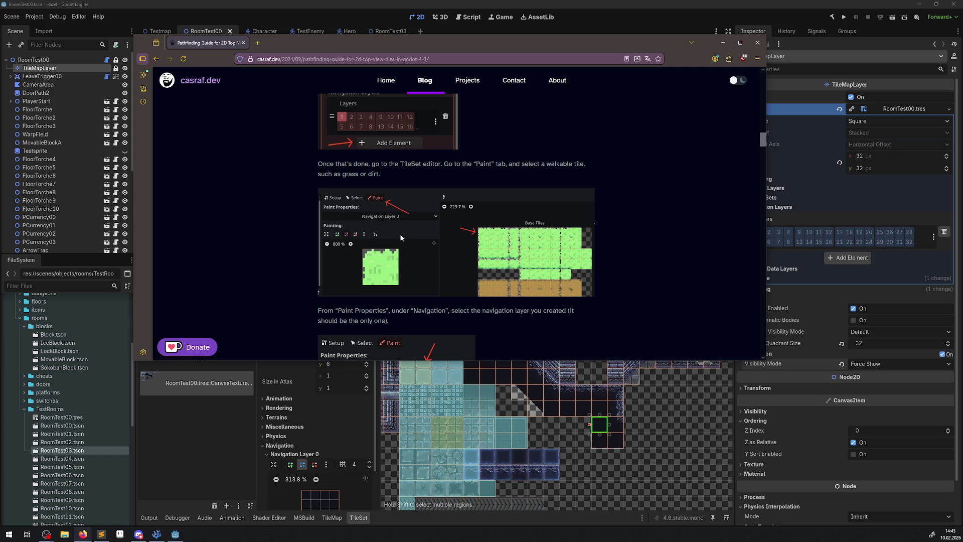
scroll(401, 237, down, 3)
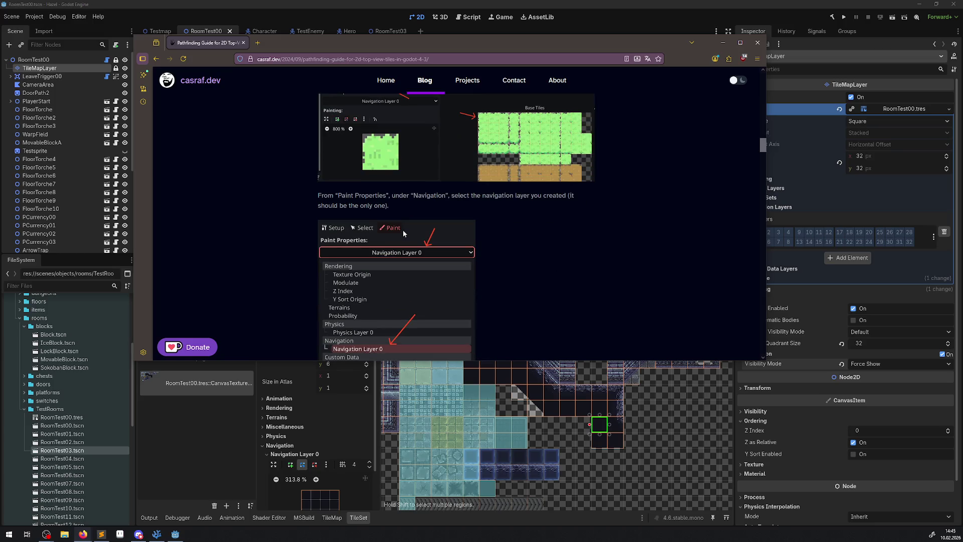
scroll(402, 229, down, 4)
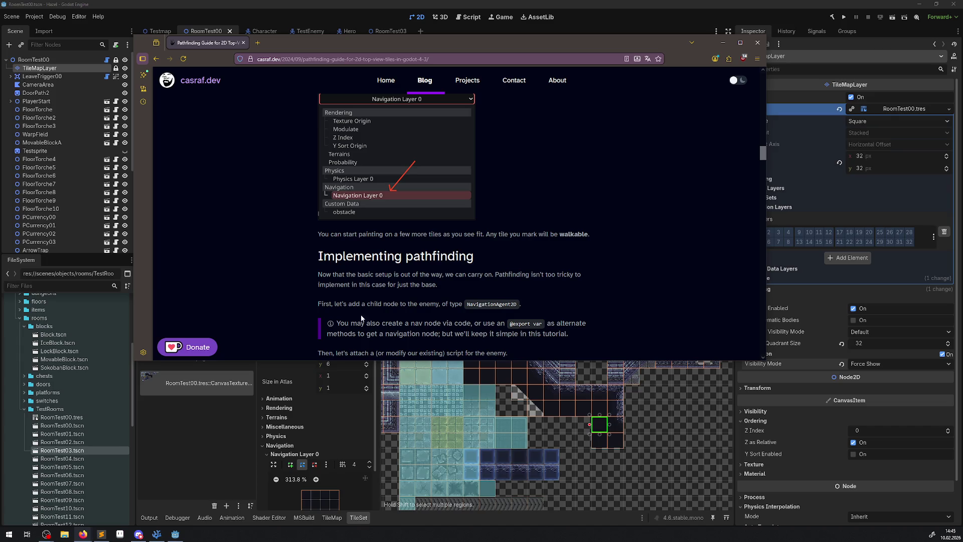
Read through the enemy script and select the call_deferred next-frame explanation
scroll(355, 311, down, 1)
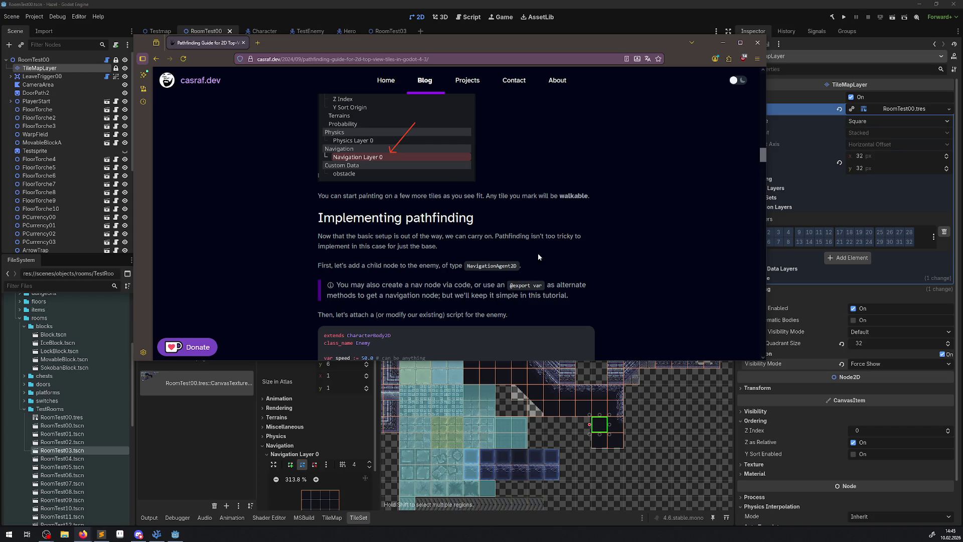
scroll(538, 257, down, 1)
scroll(536, 254, down, 2)
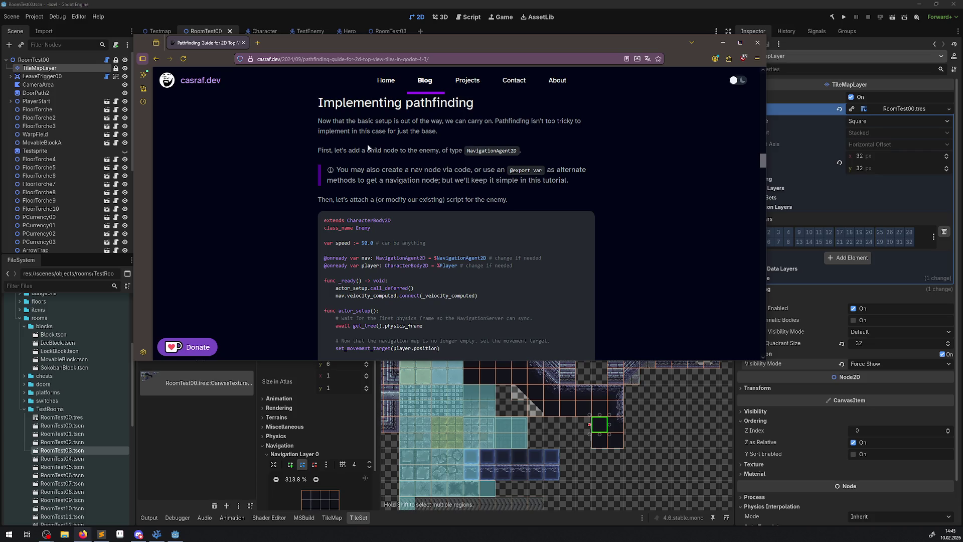
scroll(394, 186, down, 1)
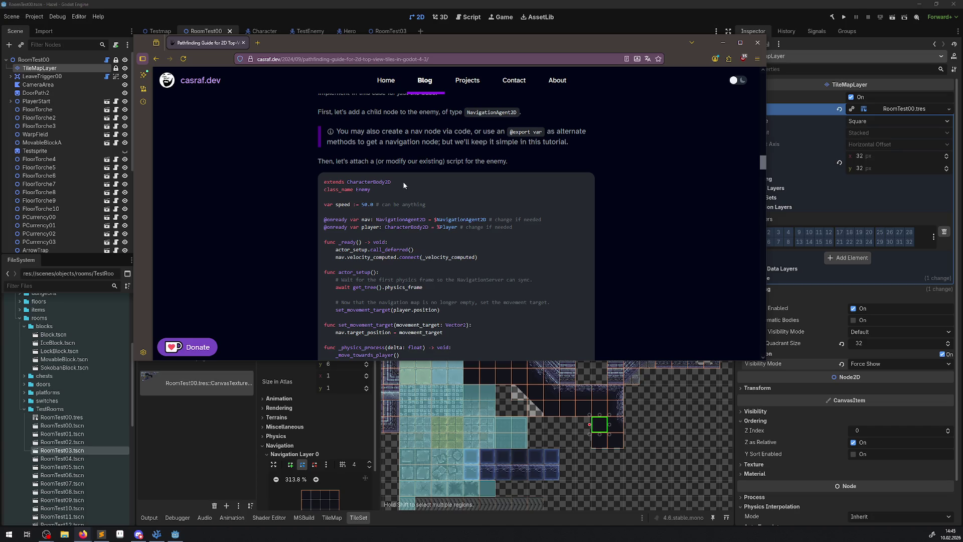
scroll(403, 185, down, 1)
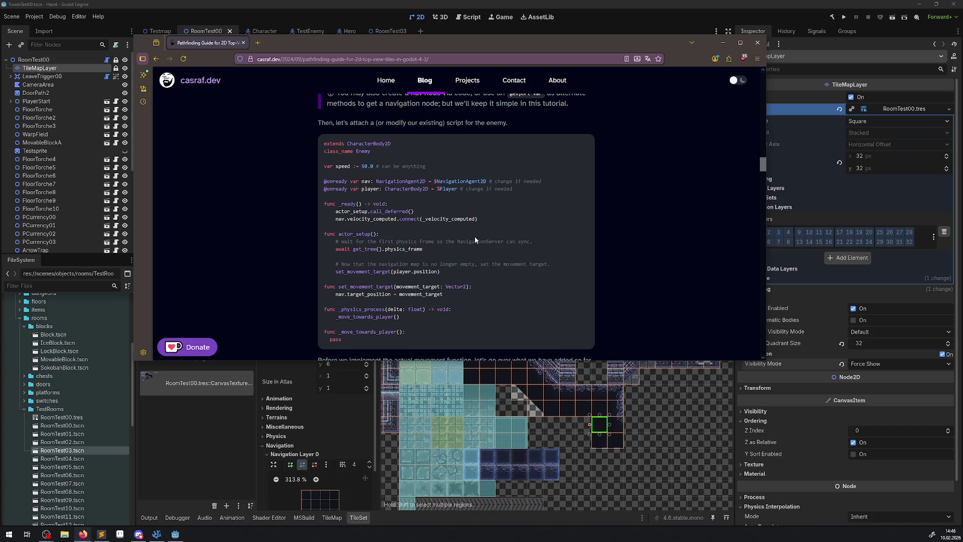
scroll(457, 231, down, 2)
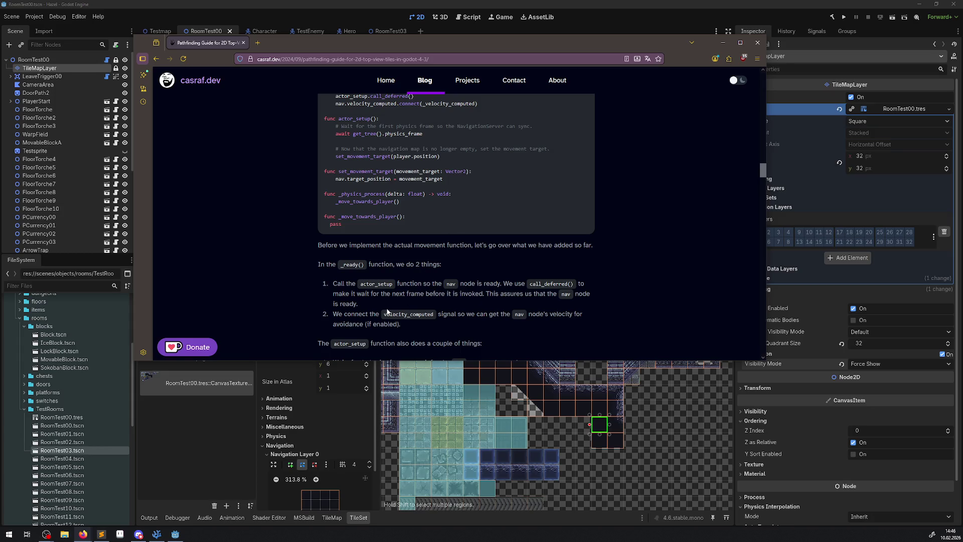
drag(383, 294, 461, 304)
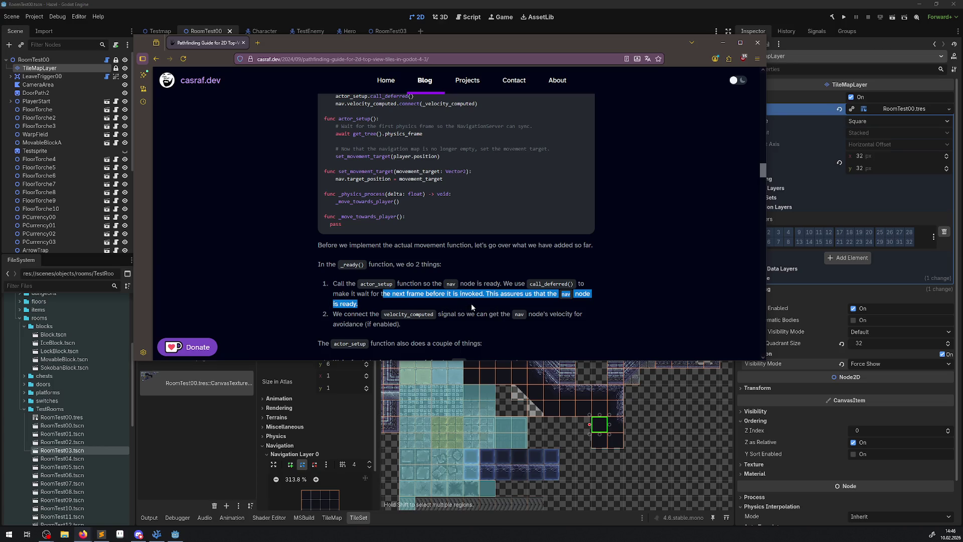
scroll(504, 303, down, 1)
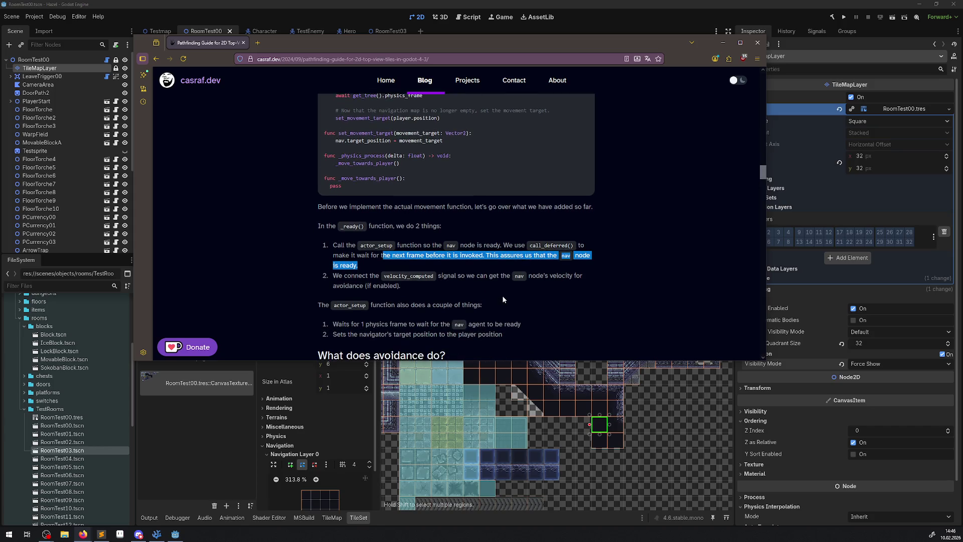
double_click(554, 245)
drag(458, 255, 497, 263)
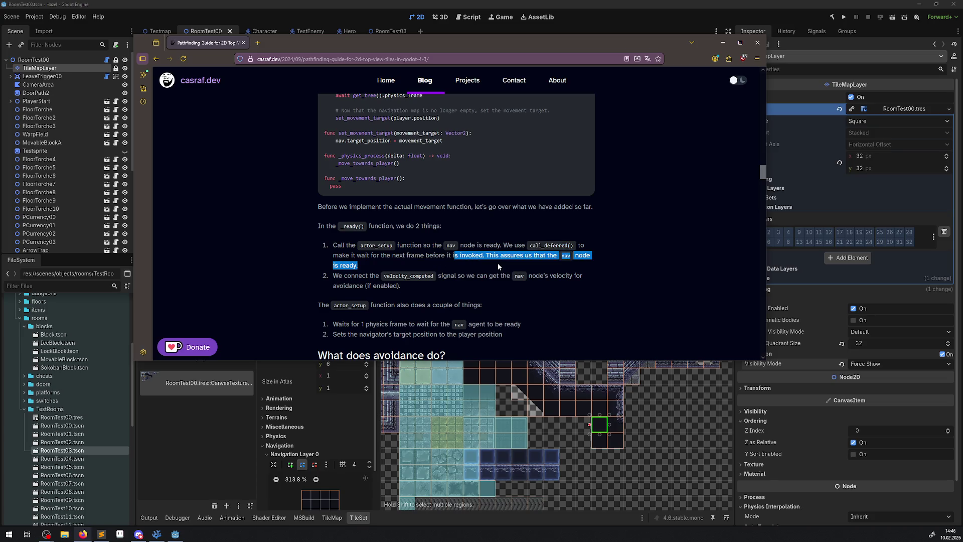
Scroll on to 'Testing our setup' and open the address bar's recent-site suggestions
scroll(507, 316, down, 1)
scroll(508, 316, down, 2)
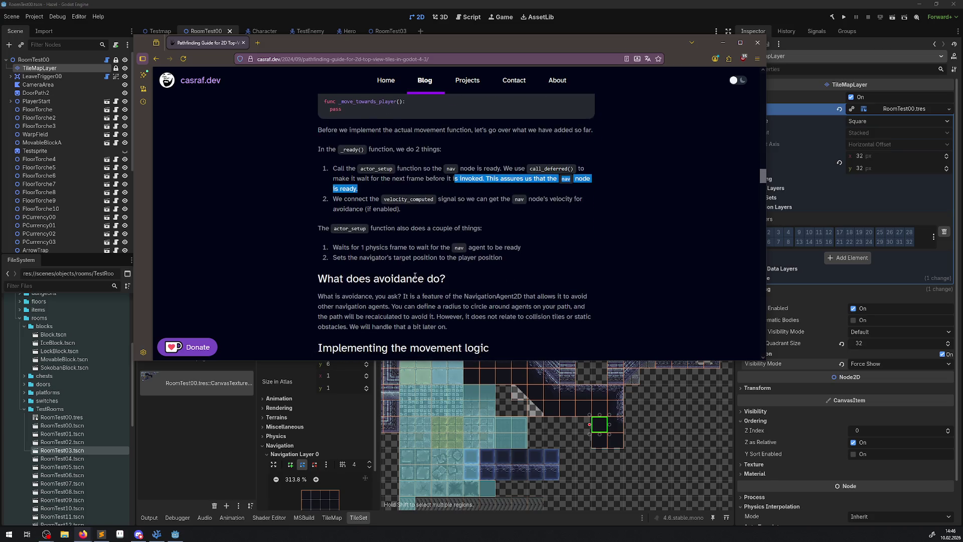
scroll(346, 248, down, 1)
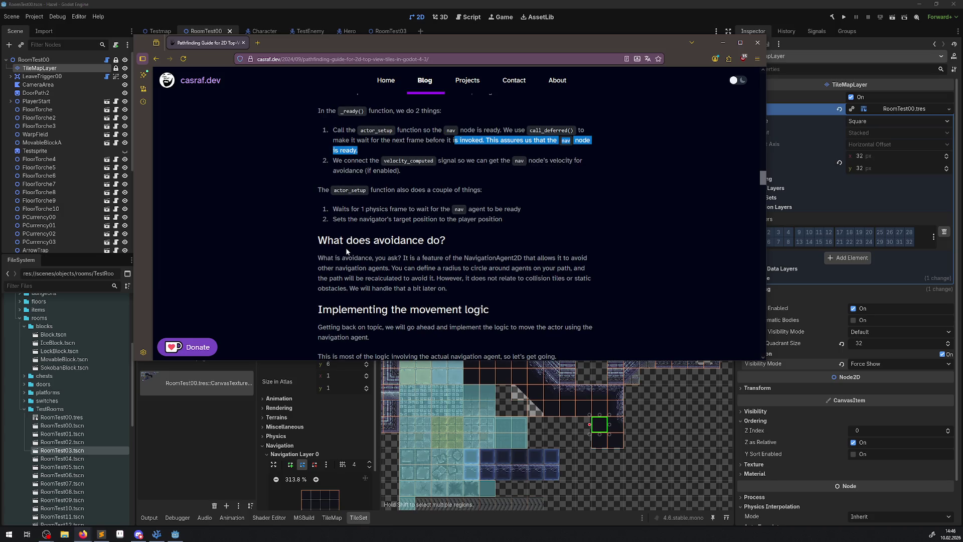
scroll(345, 248, down, 2)
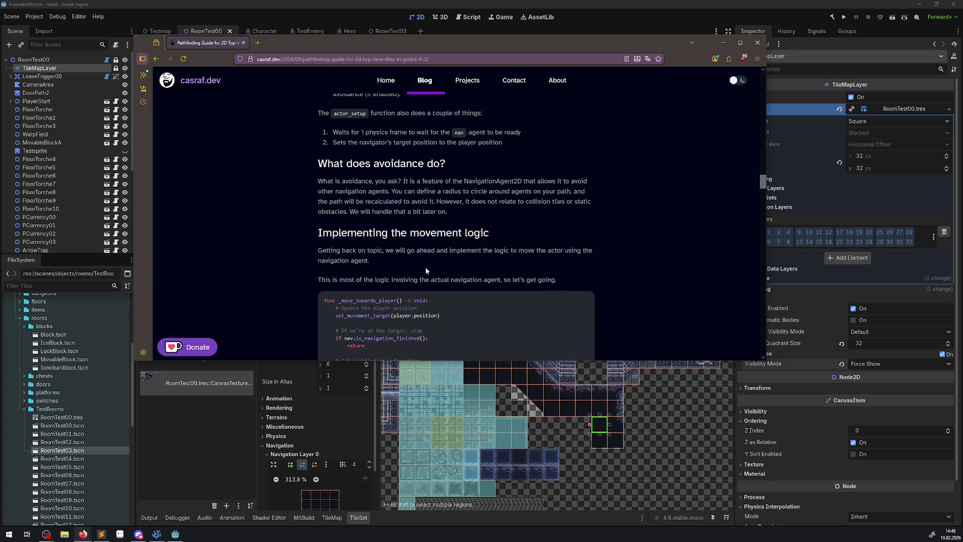
scroll(470, 270, down, 2)
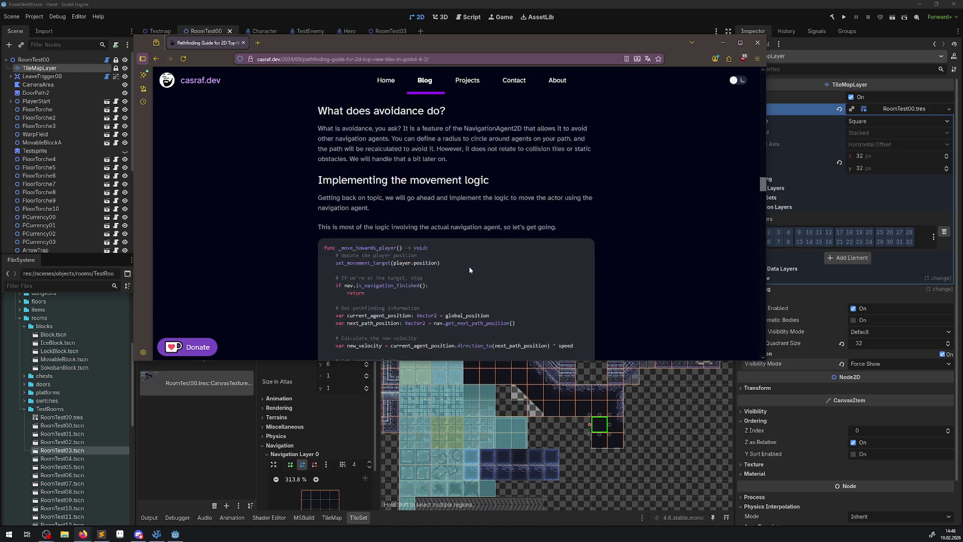
scroll(470, 270, down, 7)
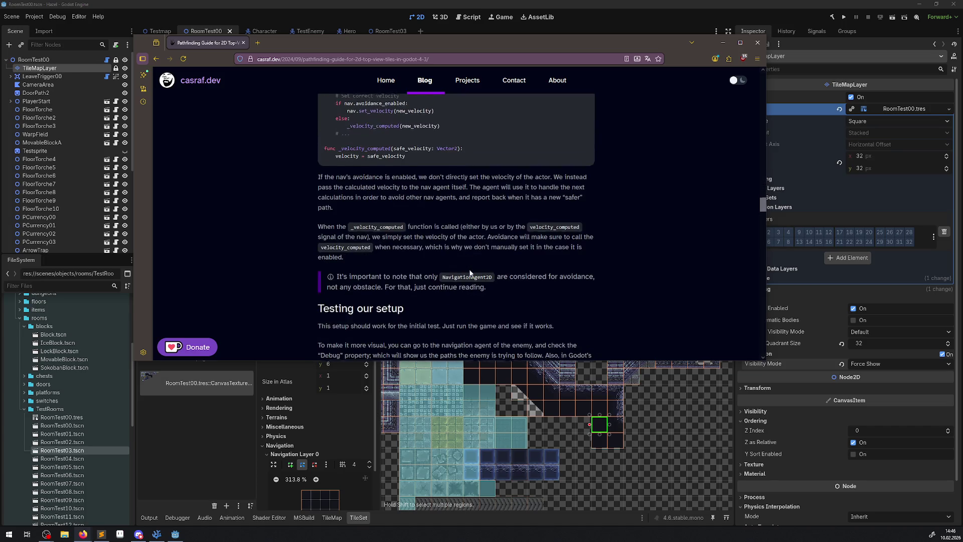
scroll(471, 272, down, 2)
click(305, 59)
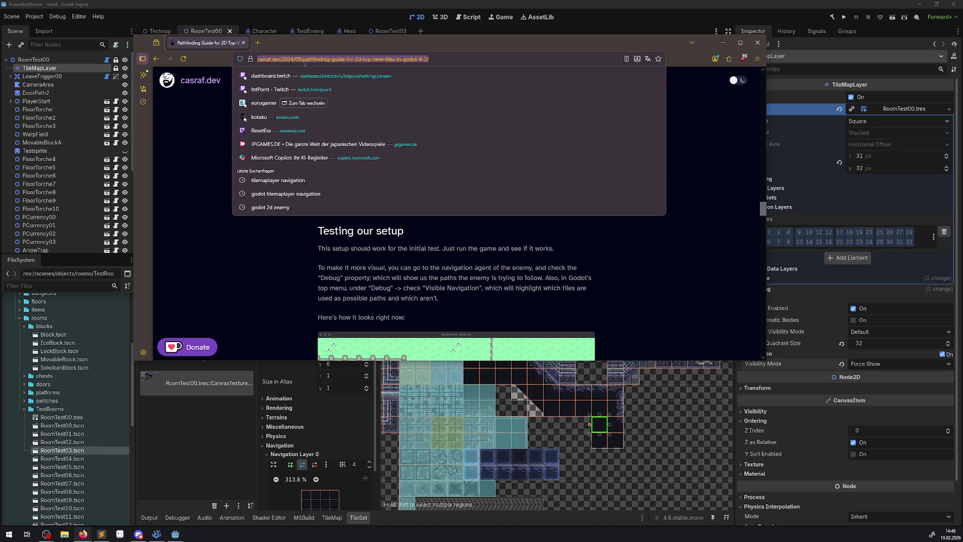
Dismiss the suggestions and scroll to 'Obstacle tiles' and the TileSet Physics Layers setup
key(alt+Tab)
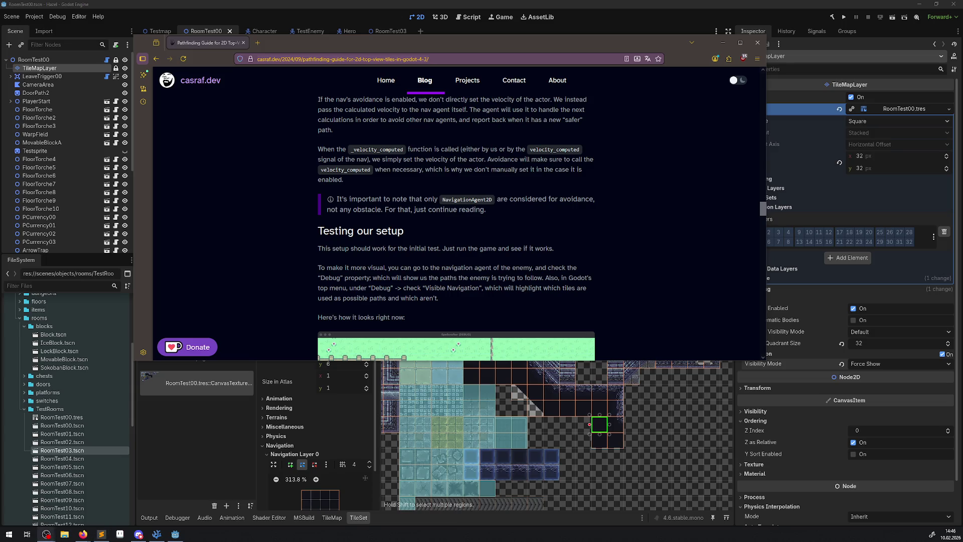
scroll(591, 202, down, 5)
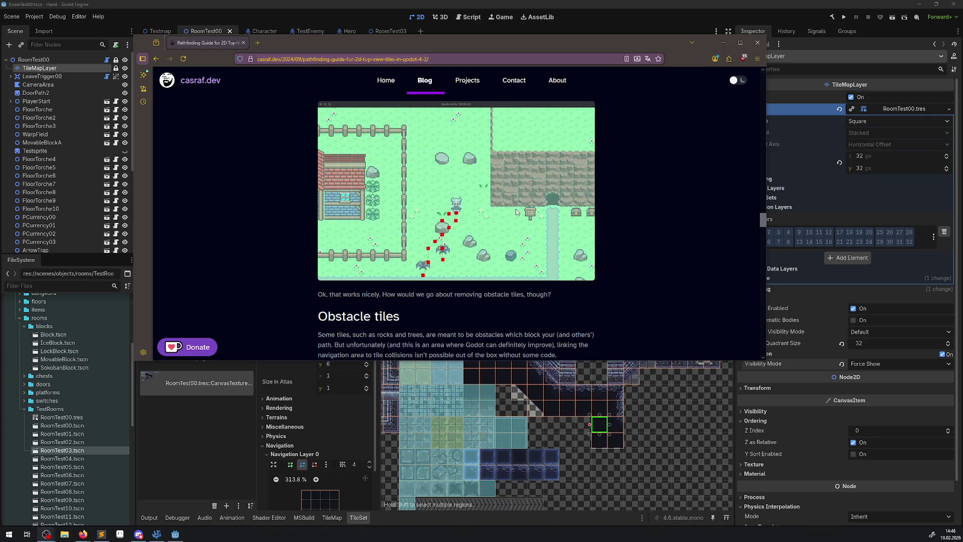
scroll(461, 236, down, 2)
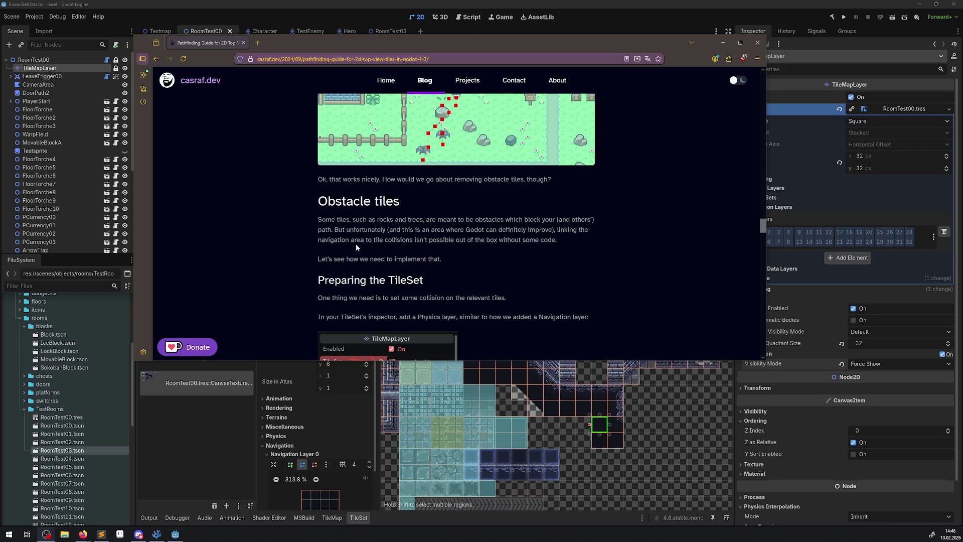
scroll(439, 255, down, 5)
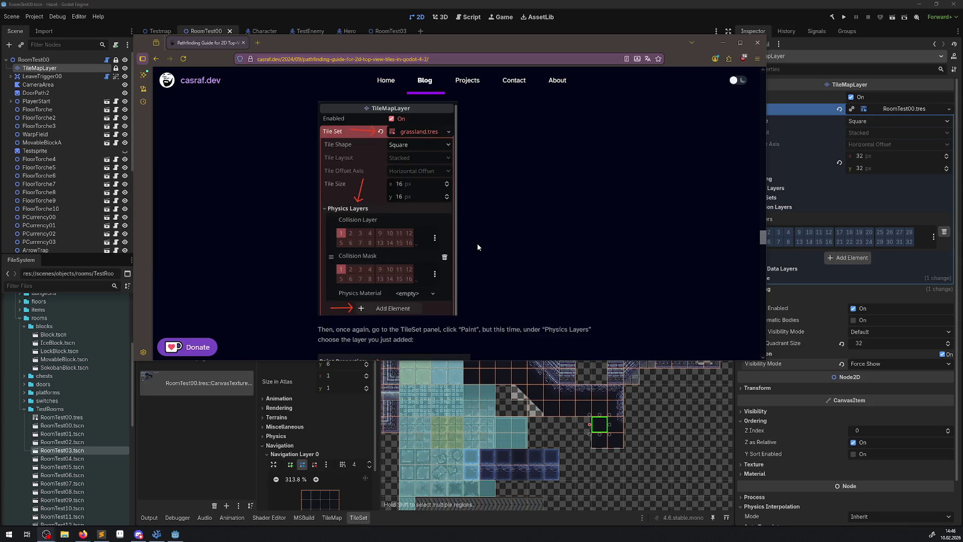
Scroll to the guide's comment prompt, then drag Firefox aside to uncover the RoomTest00 scene
scroll(477, 242, down, 2)
scroll(477, 246, down, 5)
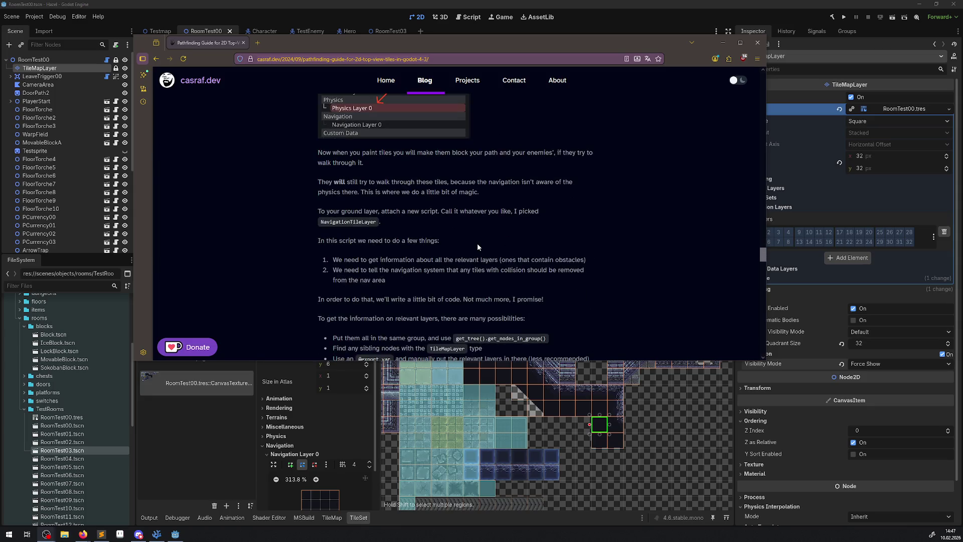
scroll(477, 246, down, 10)
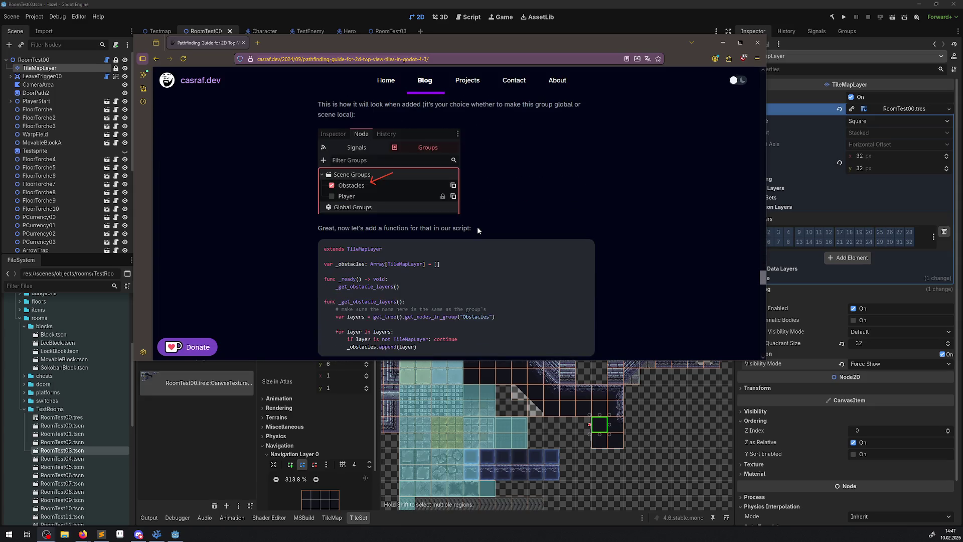
scroll(476, 228, down, 10)
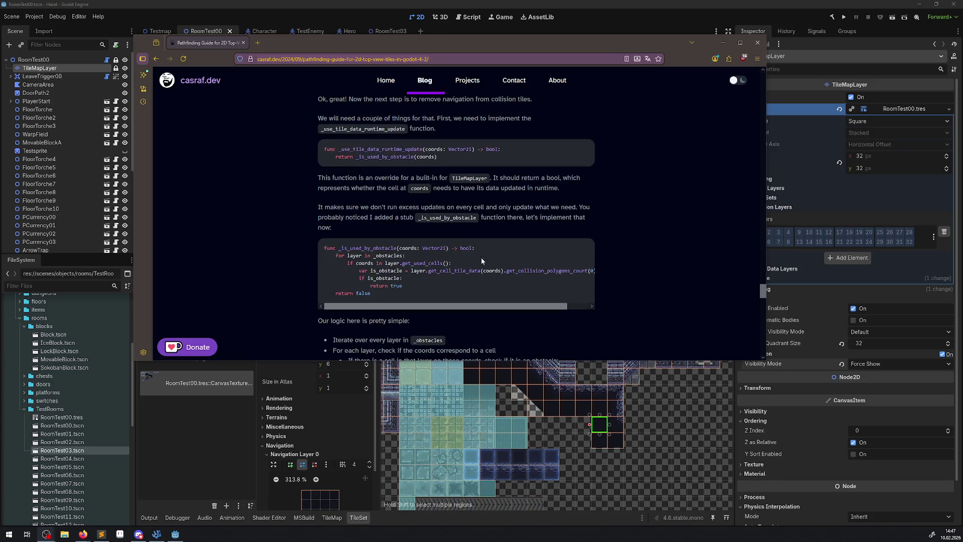
scroll(482, 262, down, 2)
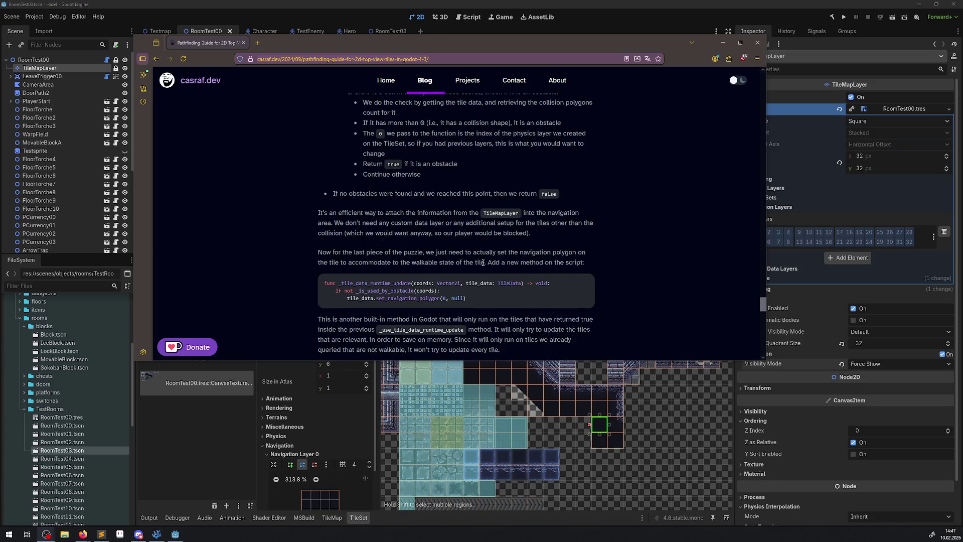
scroll(483, 263, down, 3)
scroll(485, 266, down, 4)
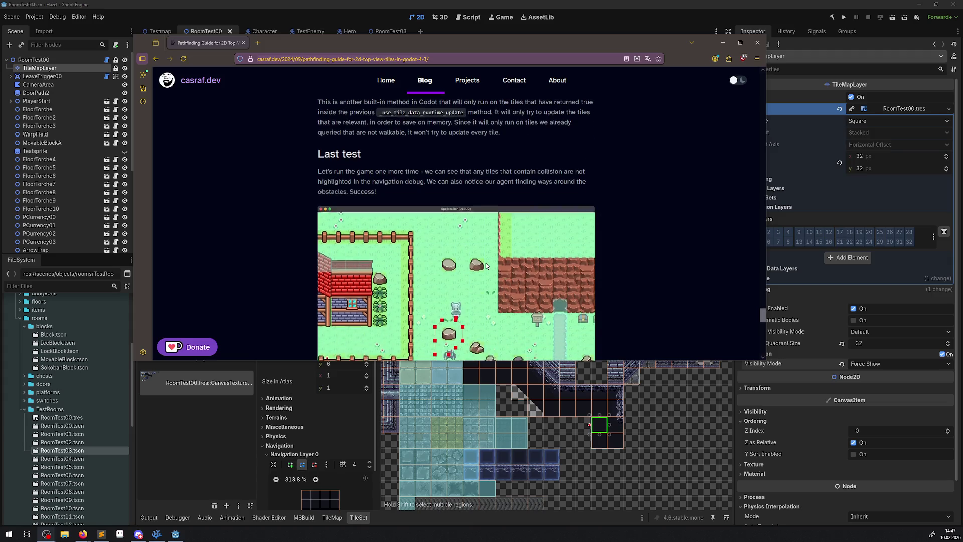
scroll(486, 266, down, 2)
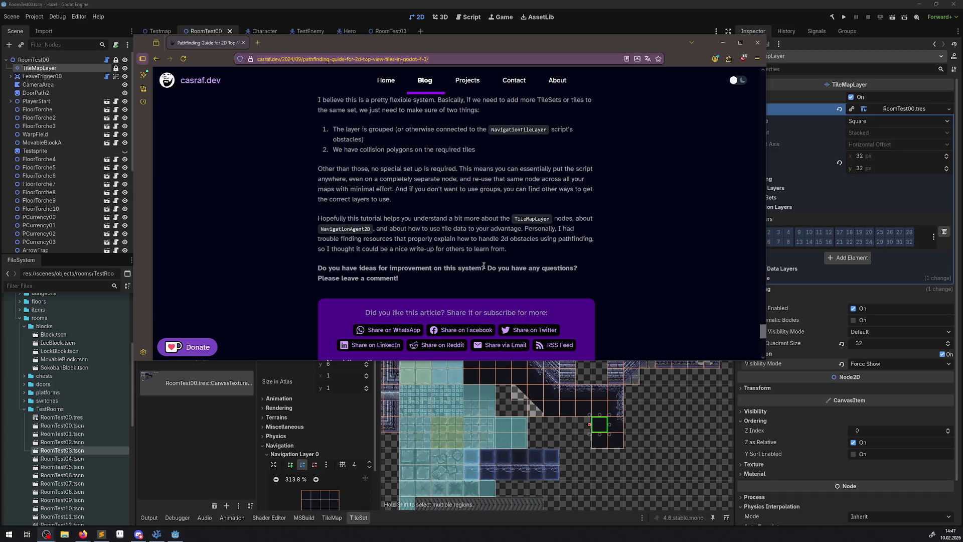
drag(507, 48, 0, 95)
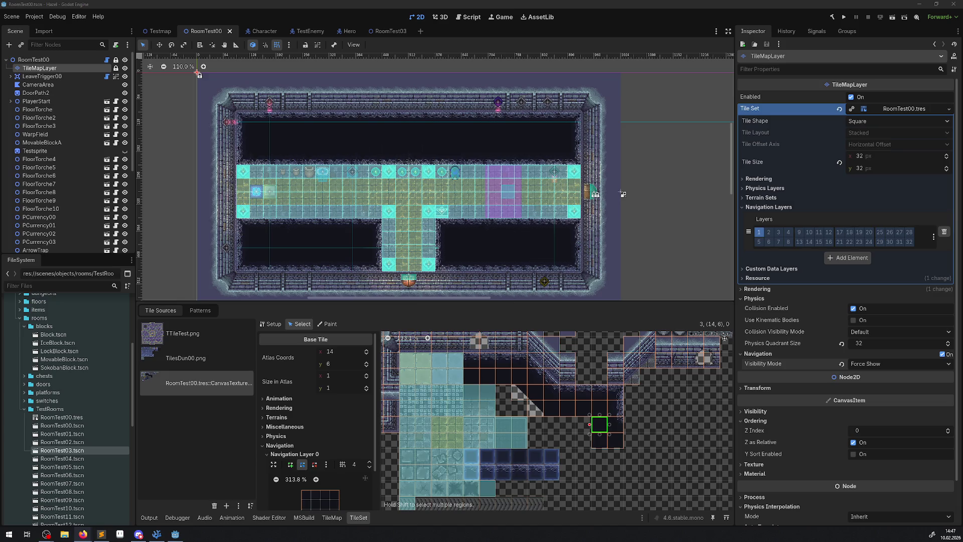
Add a NavigationAgent2D child to the TestEnemy scene, then switch to PBaseEnemy.cs
click(301, 34)
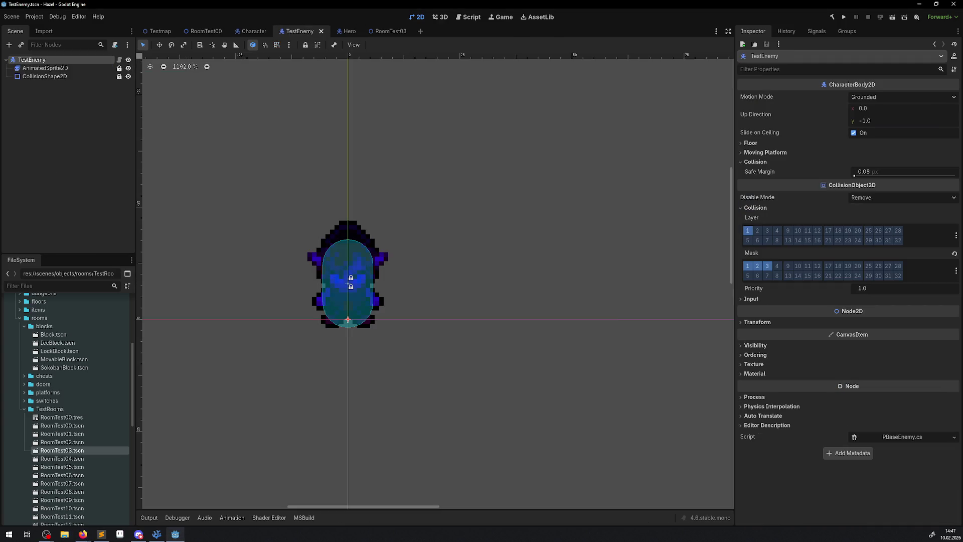
click(10, 44)
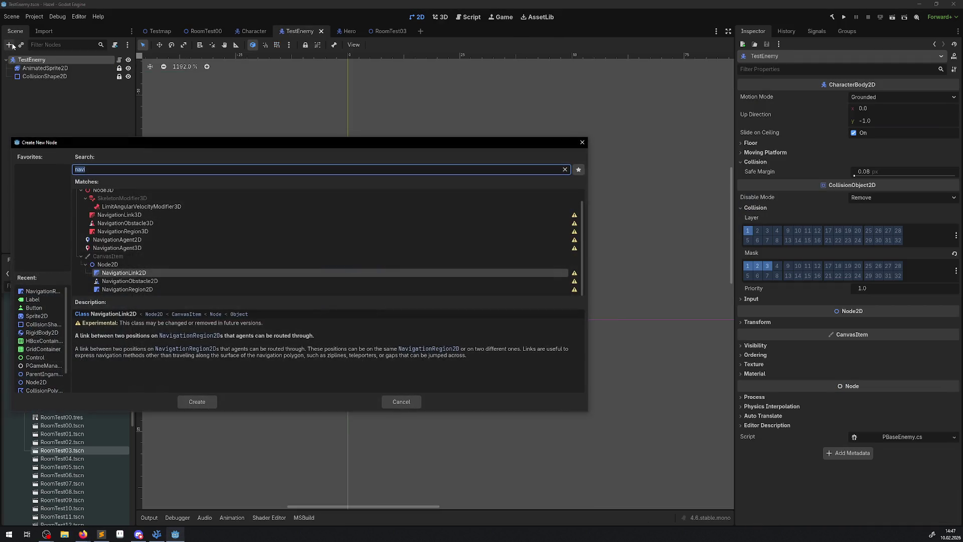
click(113, 241)
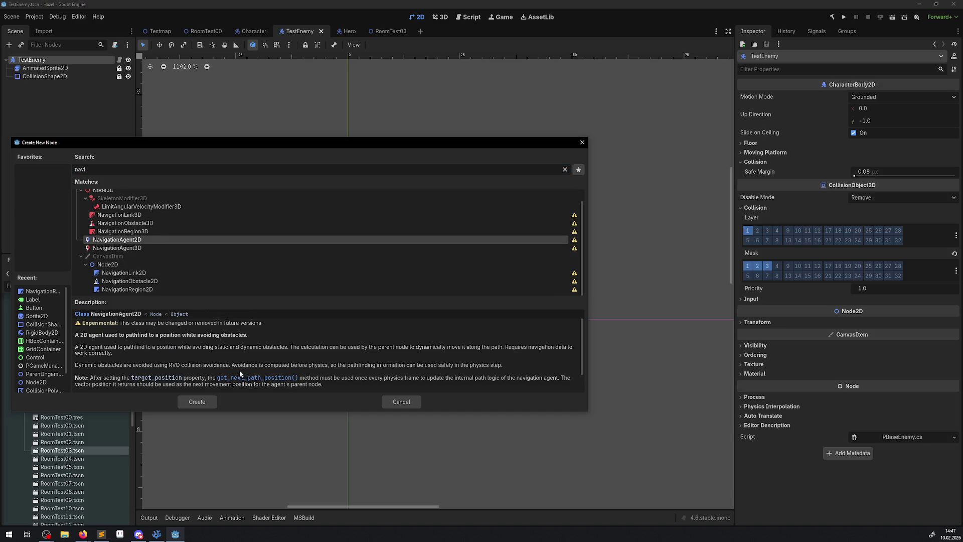
click(205, 402)
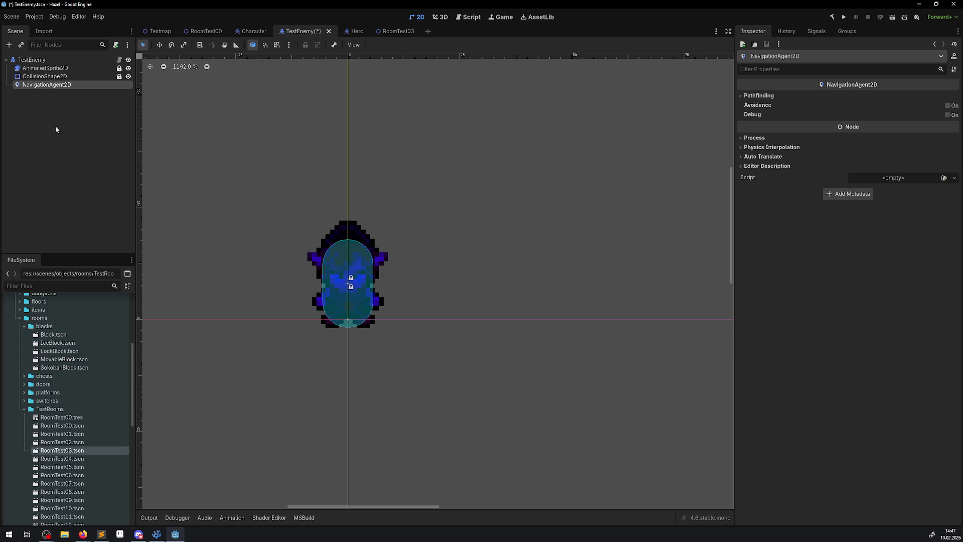
click(53, 86)
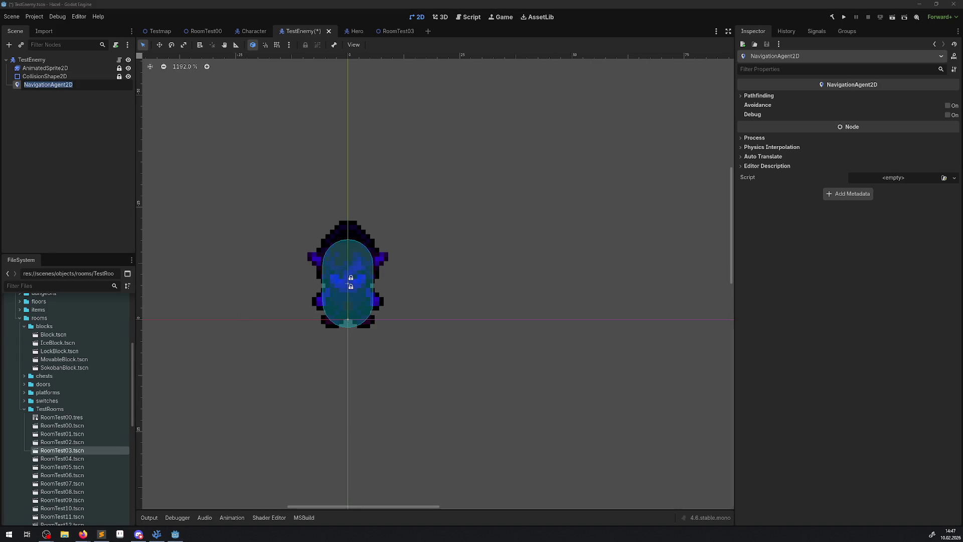
click(157, 535)
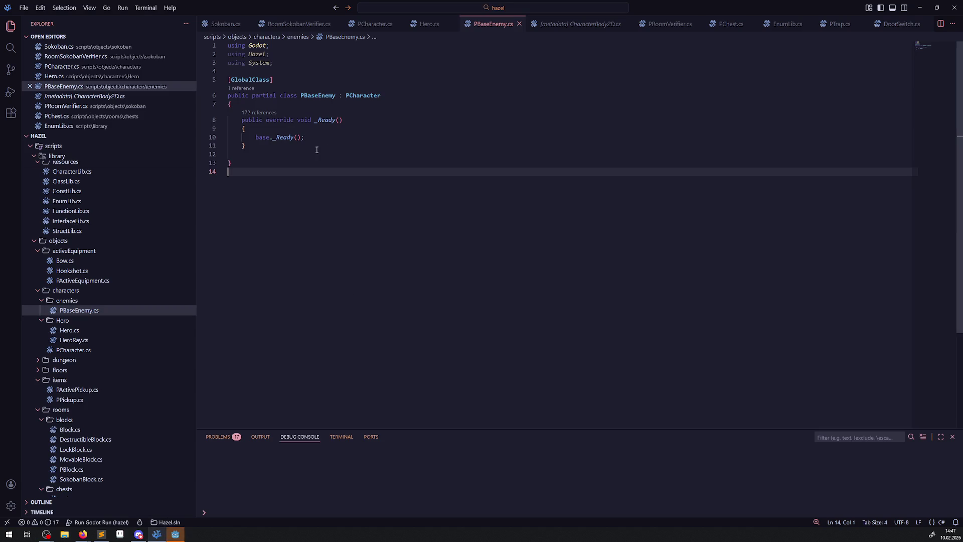
Declare 'protected NavigationAgent2D NavigationAgent2D { get; private set; }' in the class and save
click(251, 115)
key(Return)
key(Return)
key(Up)
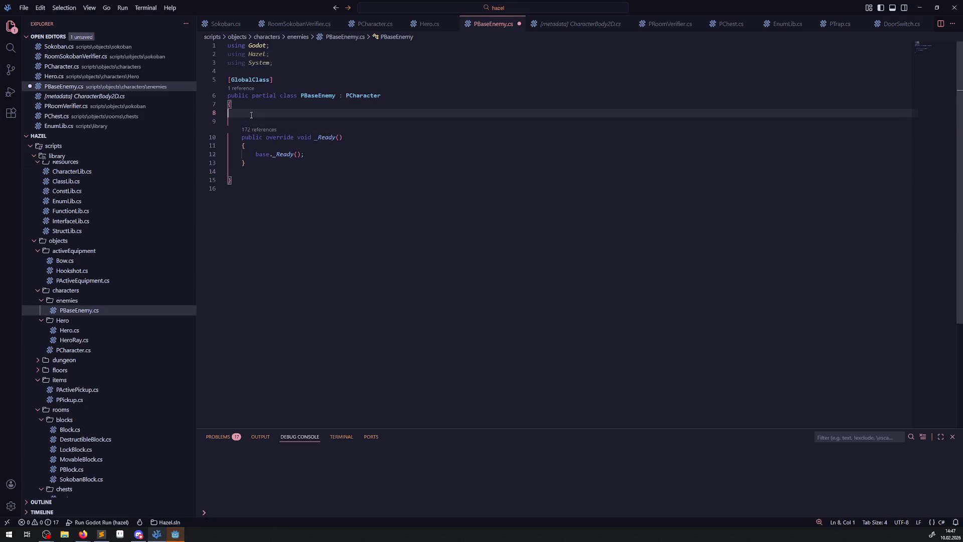
text(protec)
text(ted NavigationAgent2D)
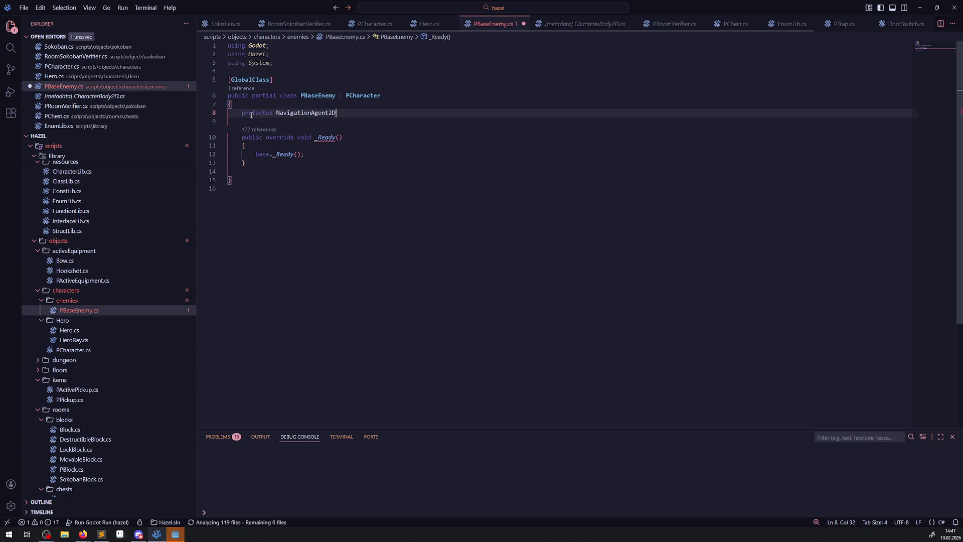
key(Tab)
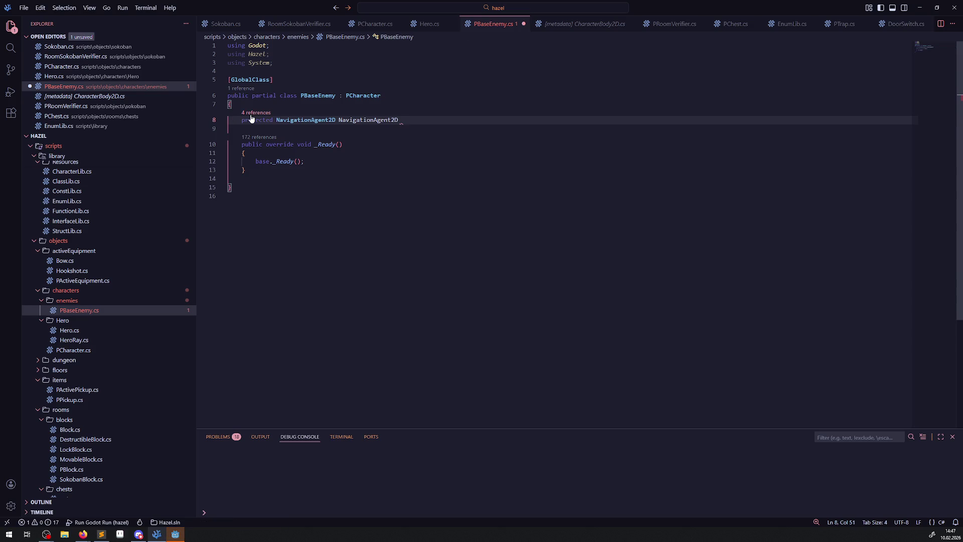
key(BackSpace)
text({ )
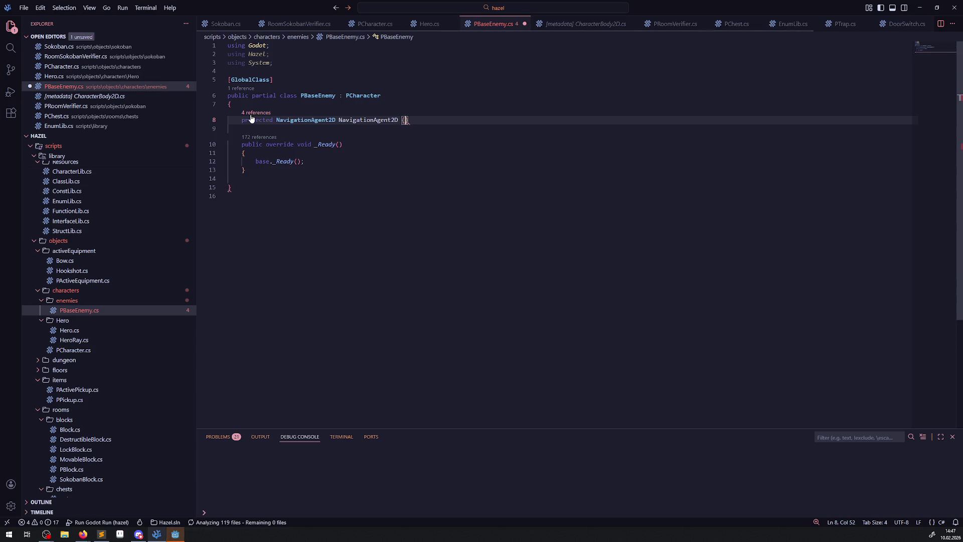
text(get; priv)
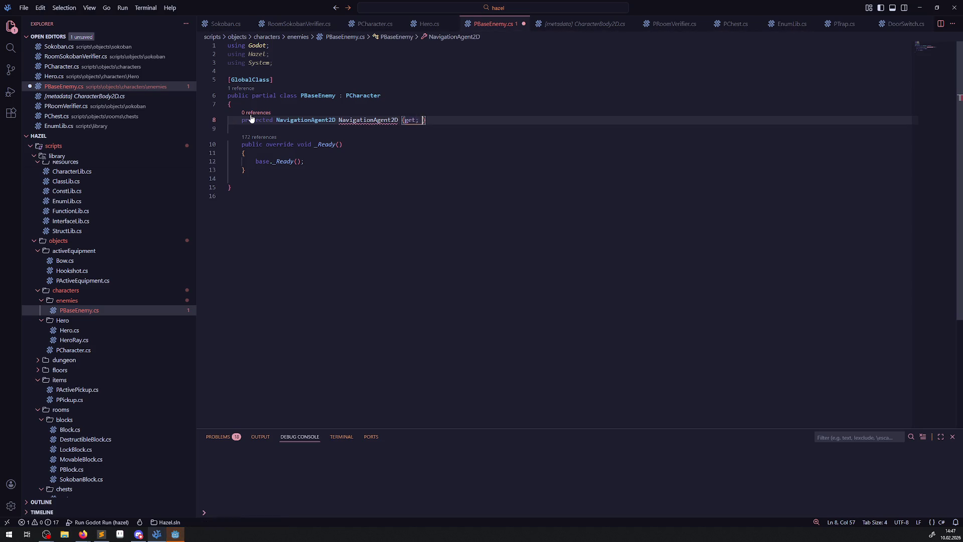
text(ate set;)
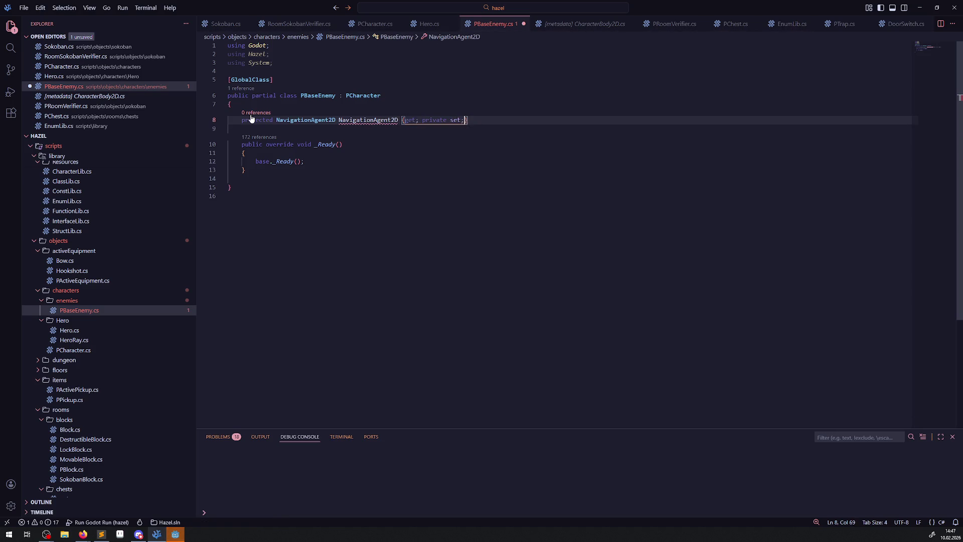
key(ctrl+s)
In _Ready, assign NavigationAgent2D = GetNode<NavigationAgent2D>("NavigationAgent2D"); and save
double_click(355, 120)
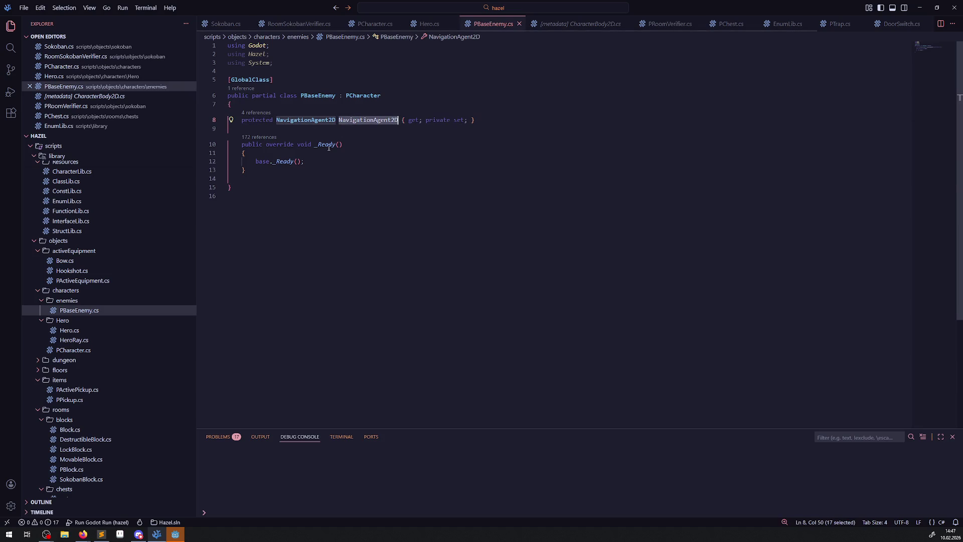
click(315, 162)
key(Return)
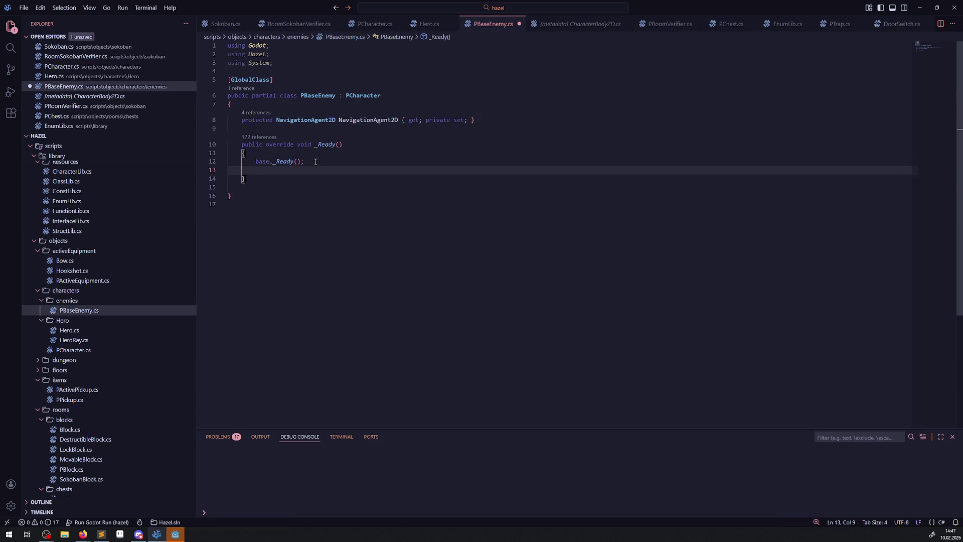
text(NavigationAgent2D = getNode)
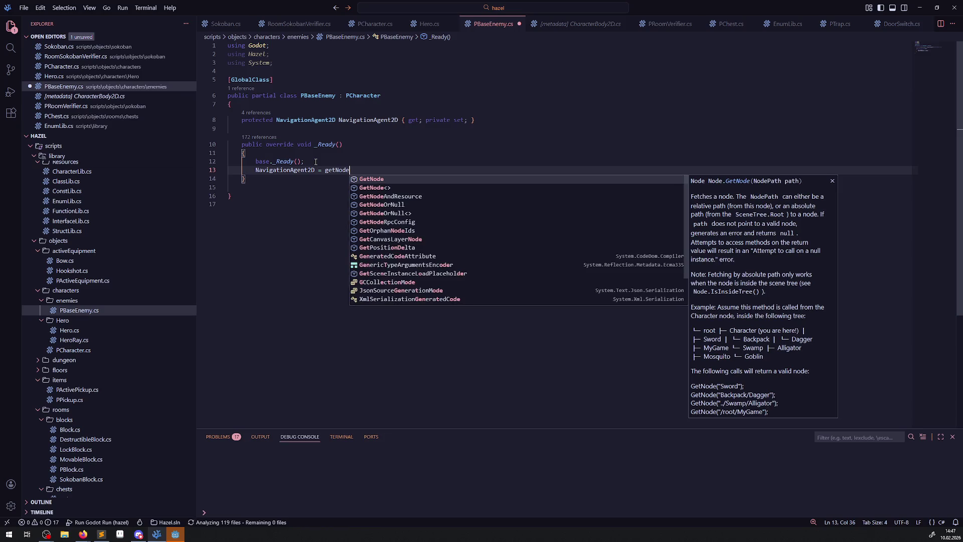
key(BackSpace)
key(BackSpace)
key(BackSpace)
text(GetN)
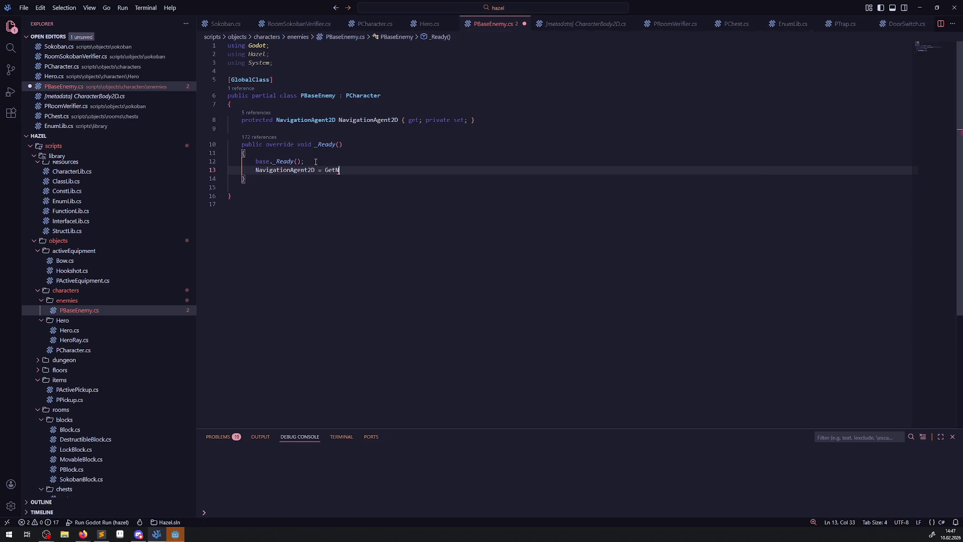
text(ode<NavigationAgent2D>)
text(("NavigationAgent2D)
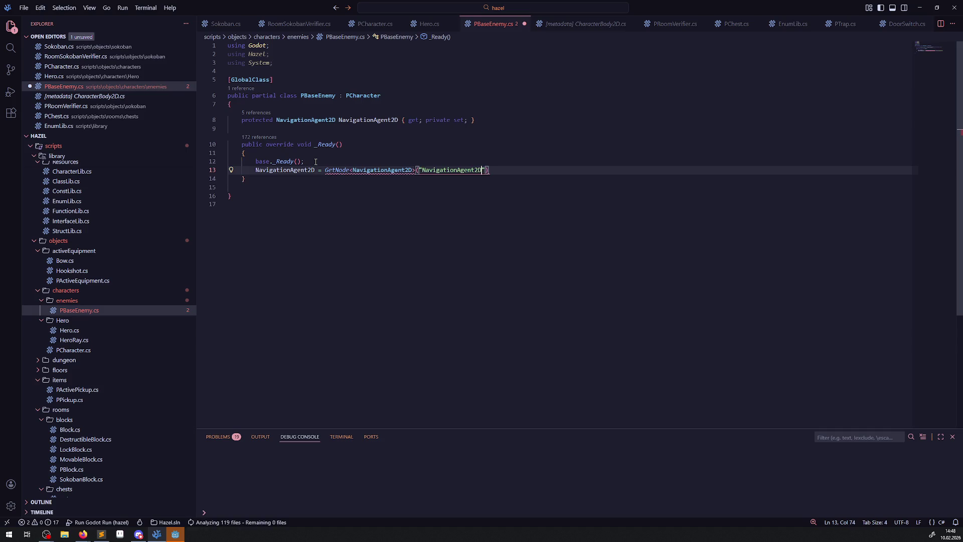
text(");)
key(ctrl+s)
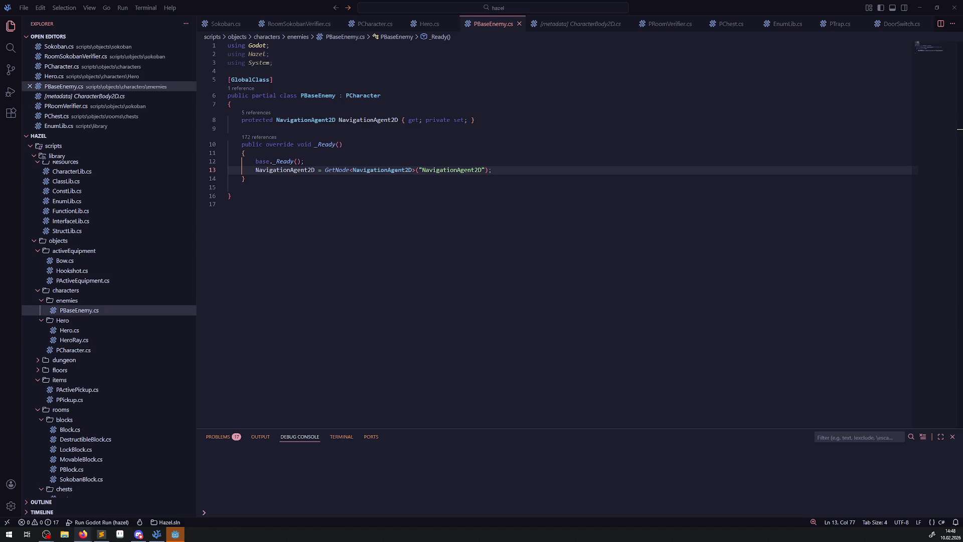
double_click(284, 169)
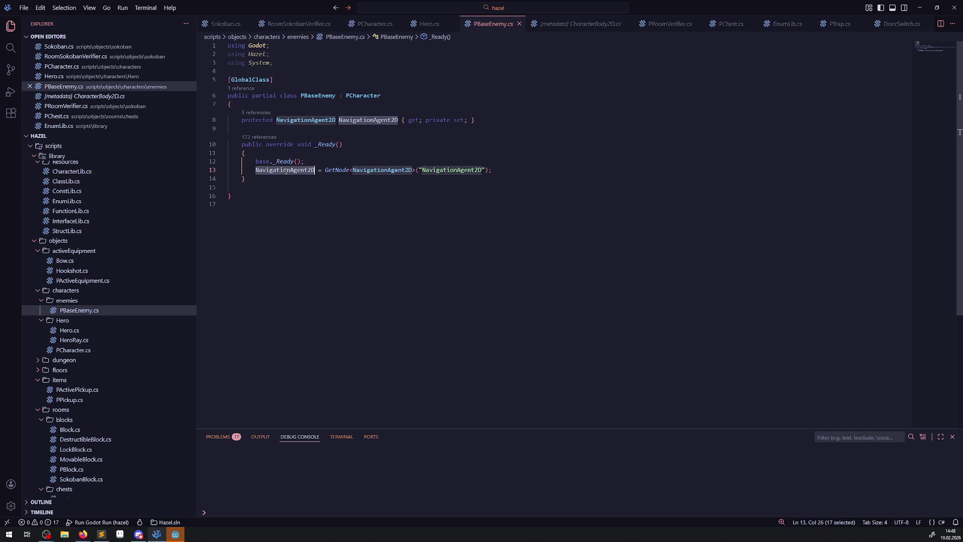
key(ctrl+c)
click(502, 170)
key(Return)
key(Return)
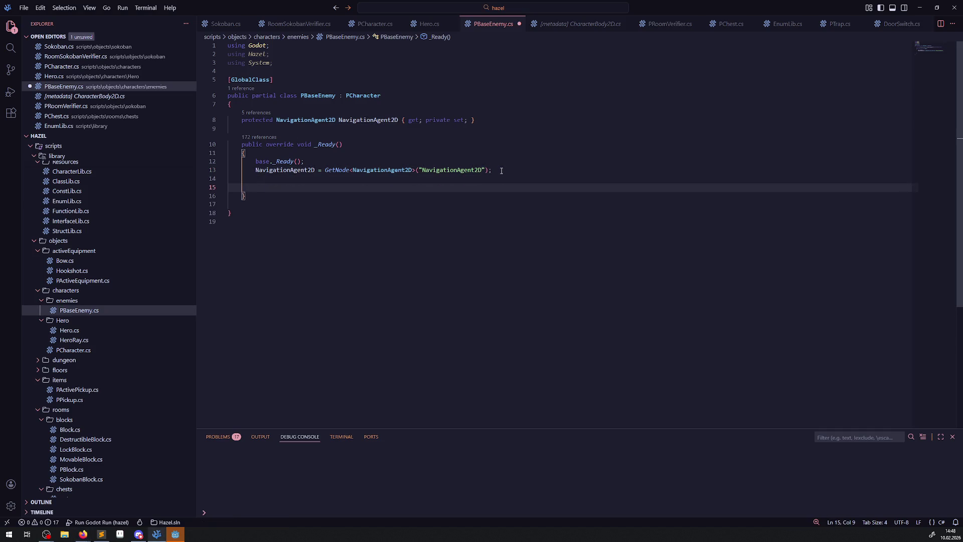
key(ctrl+v)
text(.)
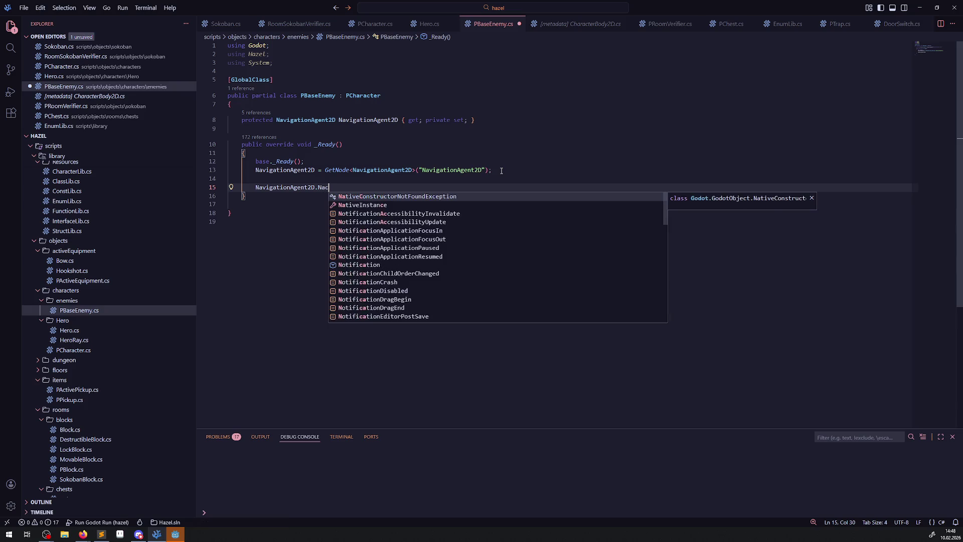
key(Escape)
text(Mov)
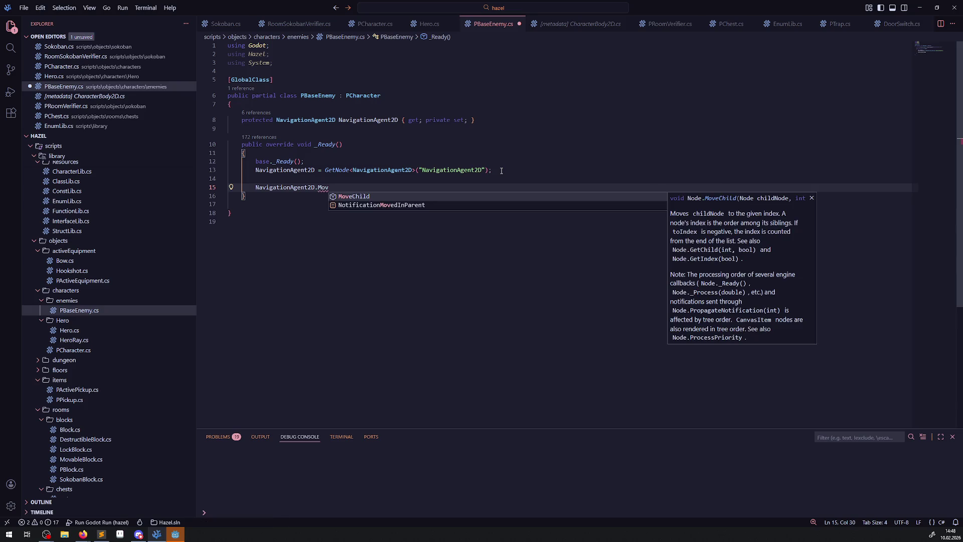
key(BackSpace)
key(BackSpace)
key(BackSpace)
text(Tar)
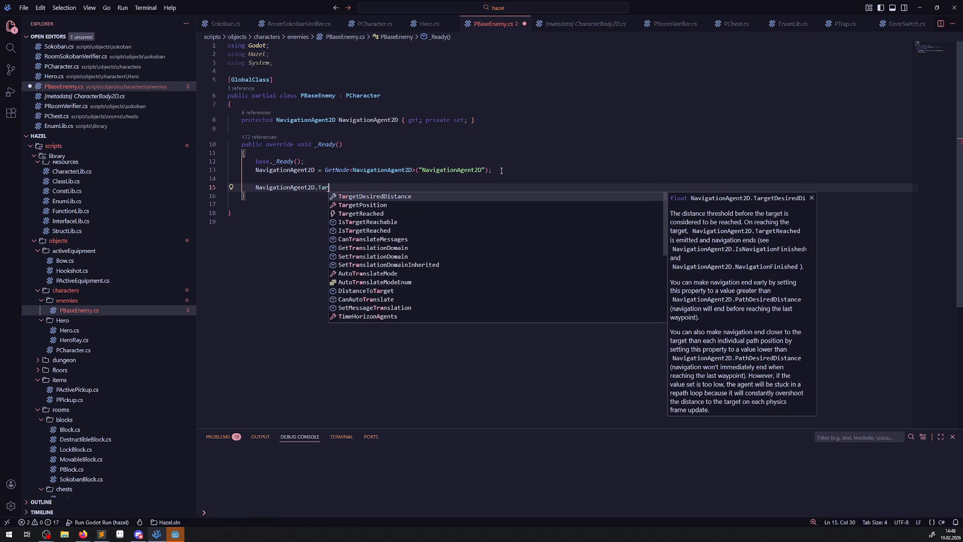
text(g)
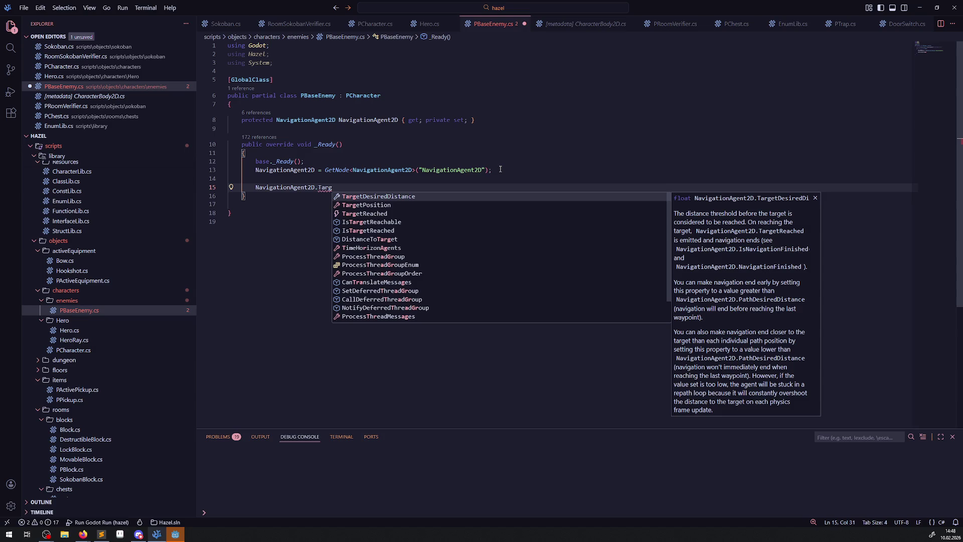
key(shift+Home)
key(BackSpace)
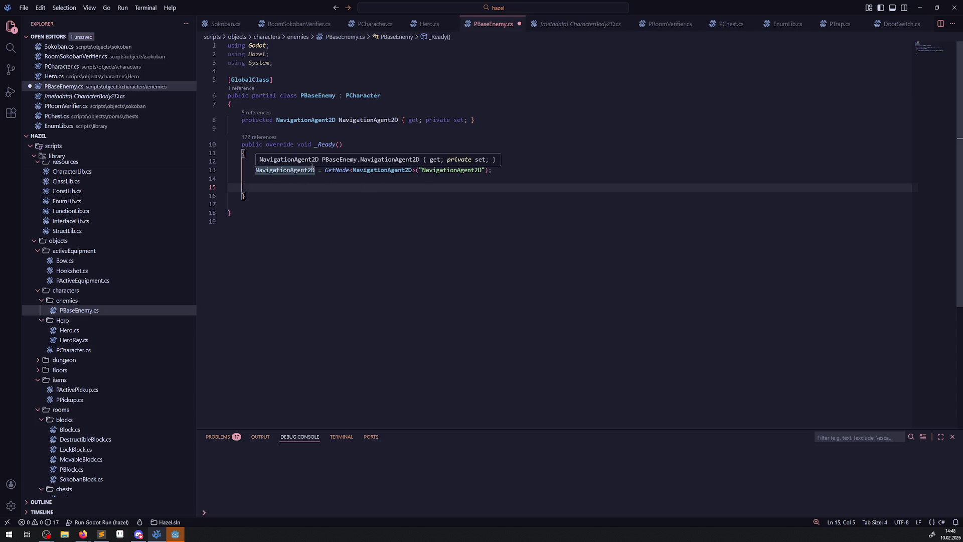
Find the CallDeferred line in Hookshot.cs via 'calld' search and paste it into PBaseEnemy's _Ready
click(10, 47)
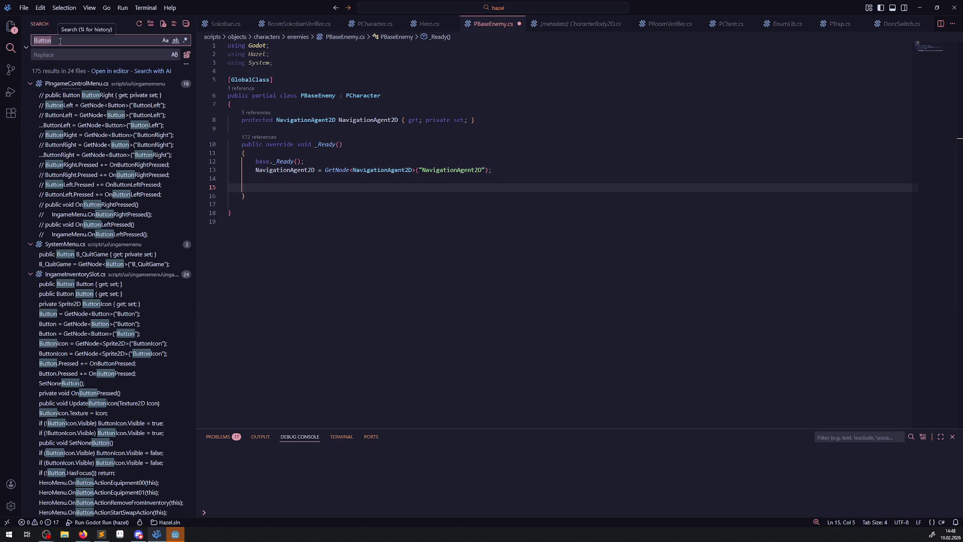
text(call)
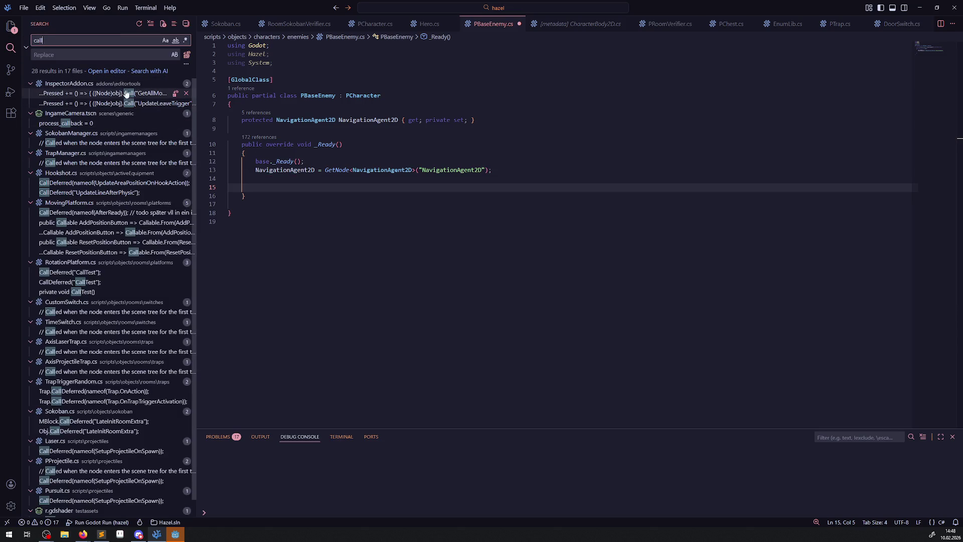
text(d)
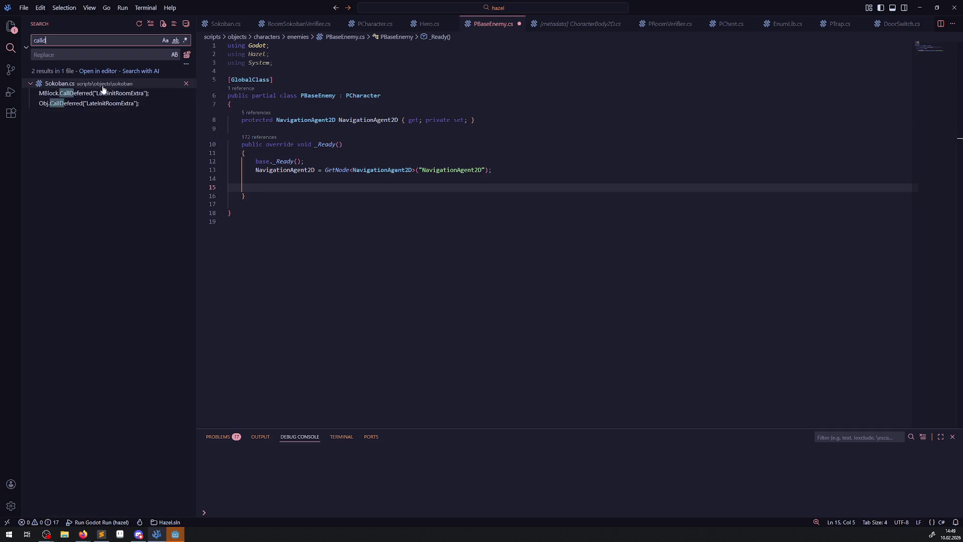
click(88, 103)
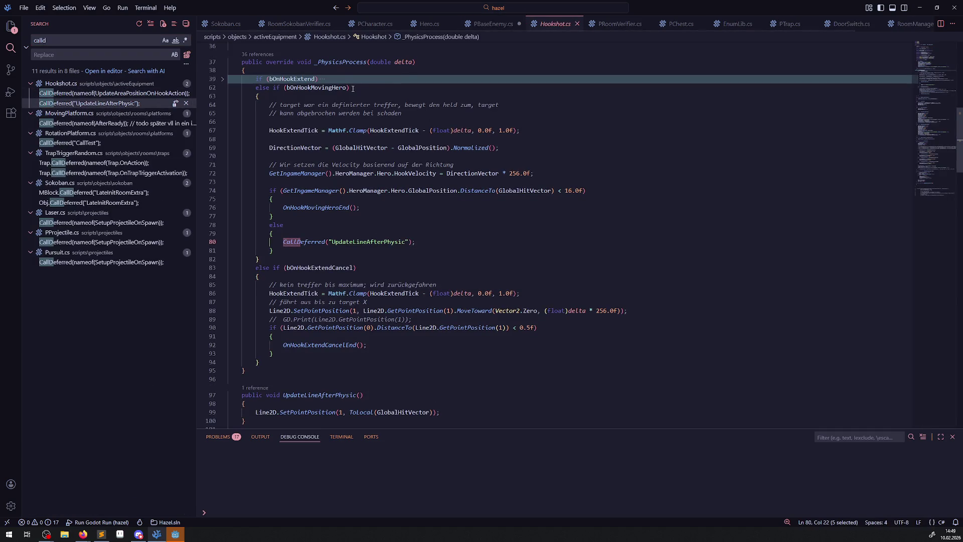
drag(273, 241, 415, 242)
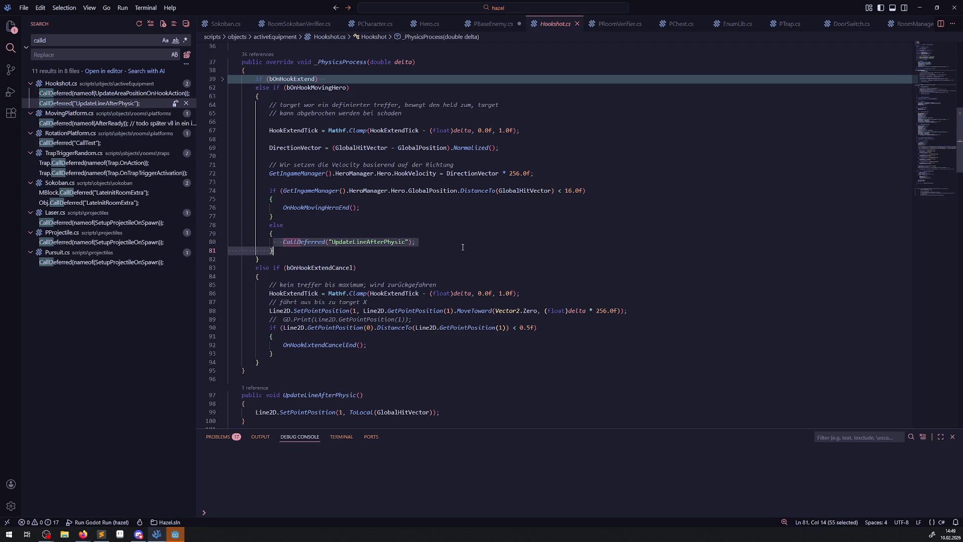
click(484, 25)
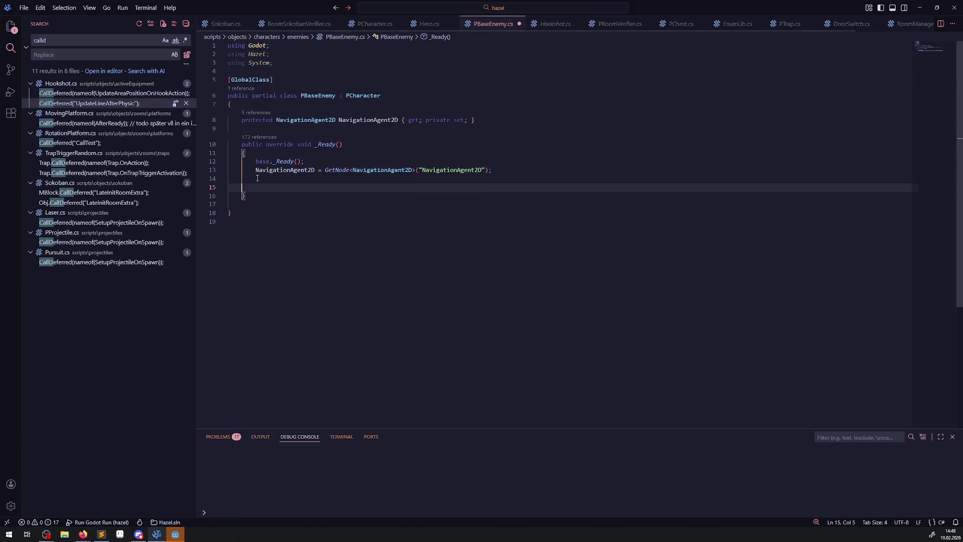
key(ctrl+v)
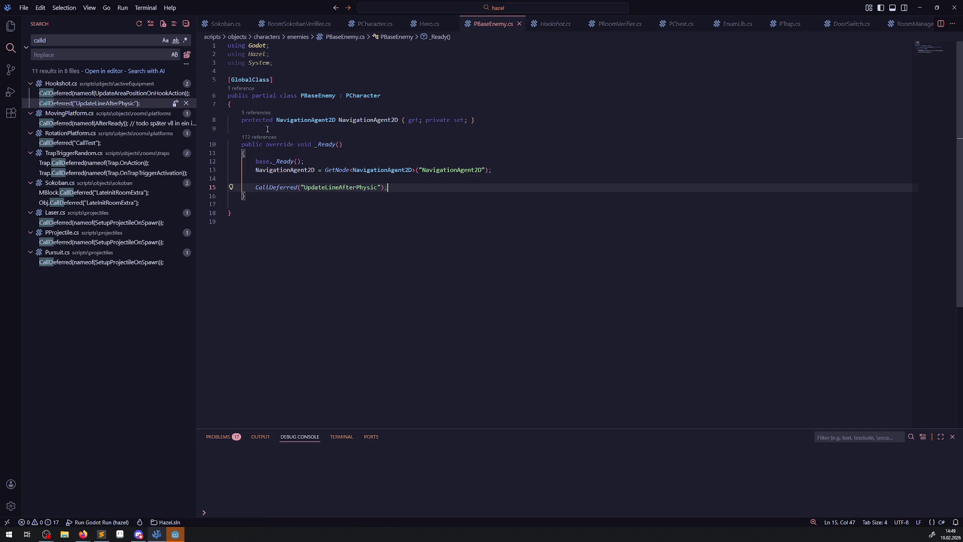
Add an empty public void Test() method and make the deferred call target Test
click(267, 196)
key(Return)
key(Return)
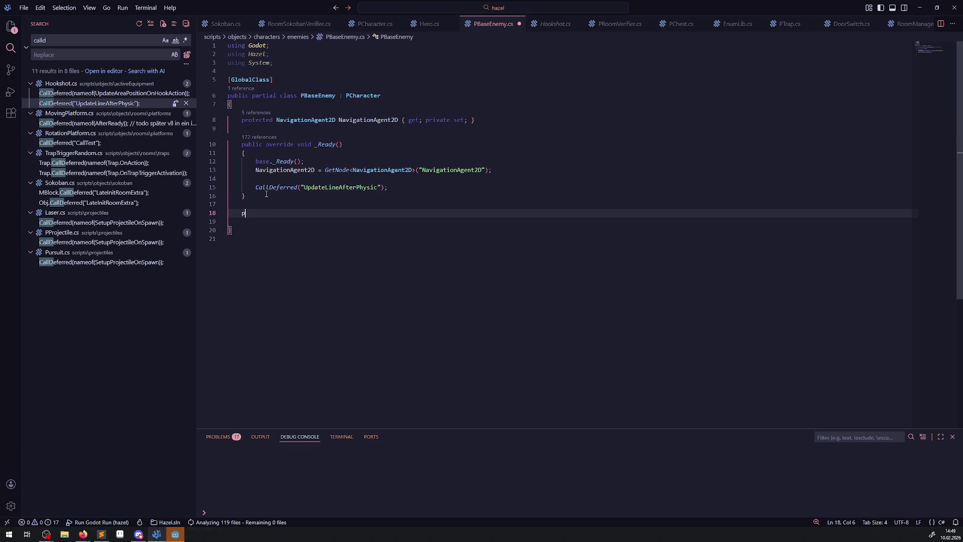
text(public void Te)
text(st())
key(Return)
text({)
key(Return)
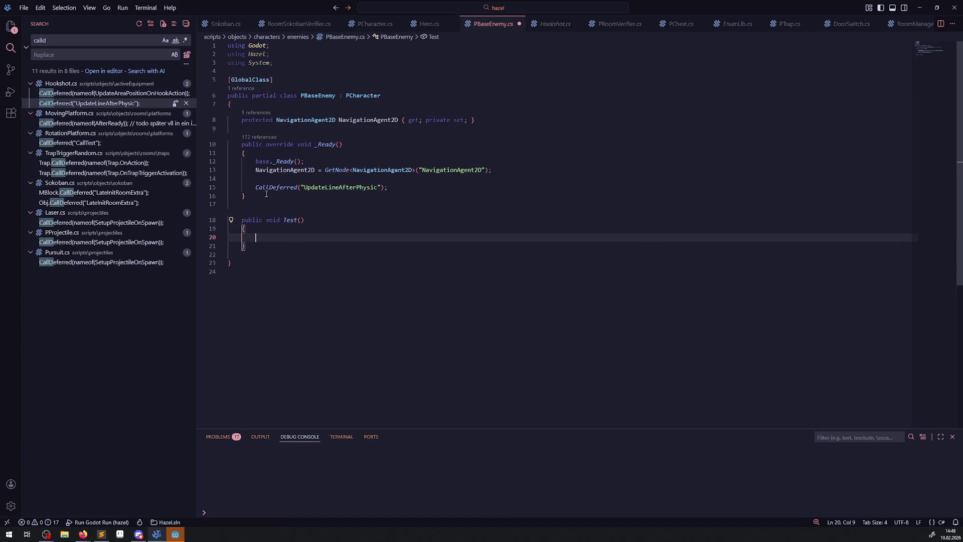
double_click(296, 221)
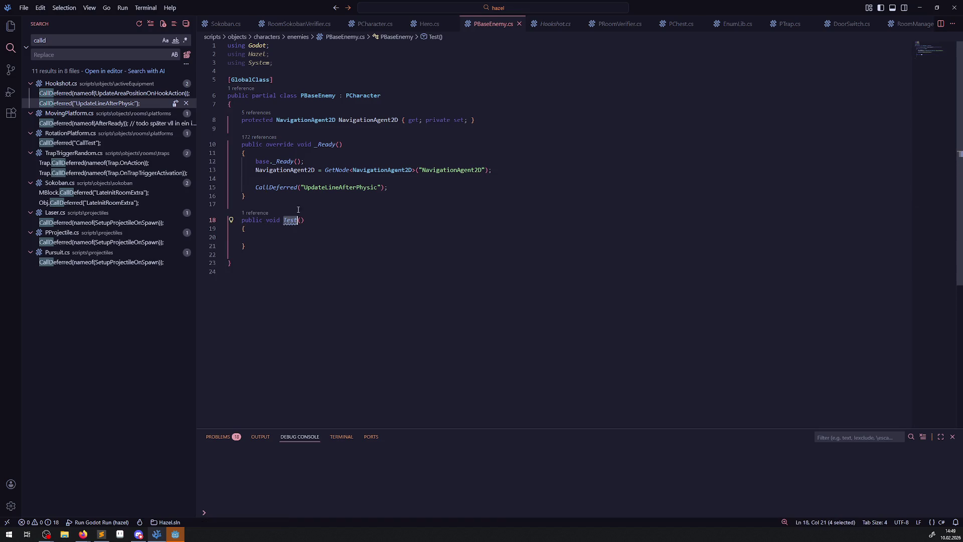
key(ctrl+c)
double_click(342, 188)
key(ctrl+v)
Start the Test body with 'NavigationAgent2D.TargetPosition ='
double_click(285, 170)
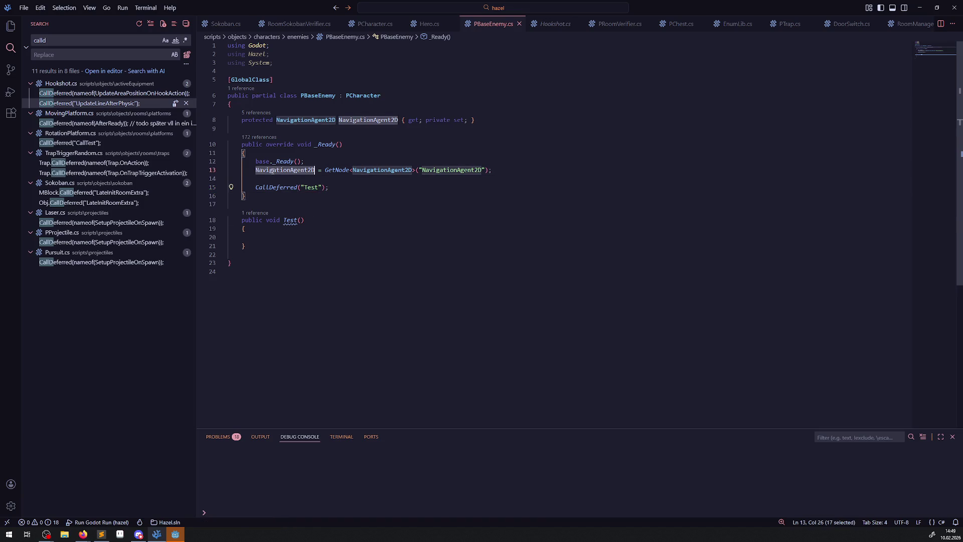
key(ctrl+c)
click(283, 238)
key(ctrl+v)
key(ctrl+space)
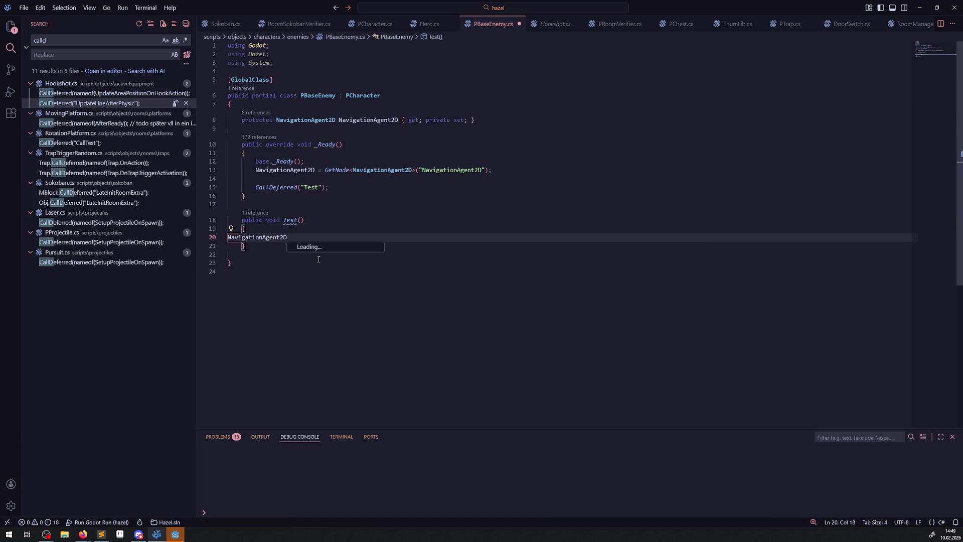
text(.Target)
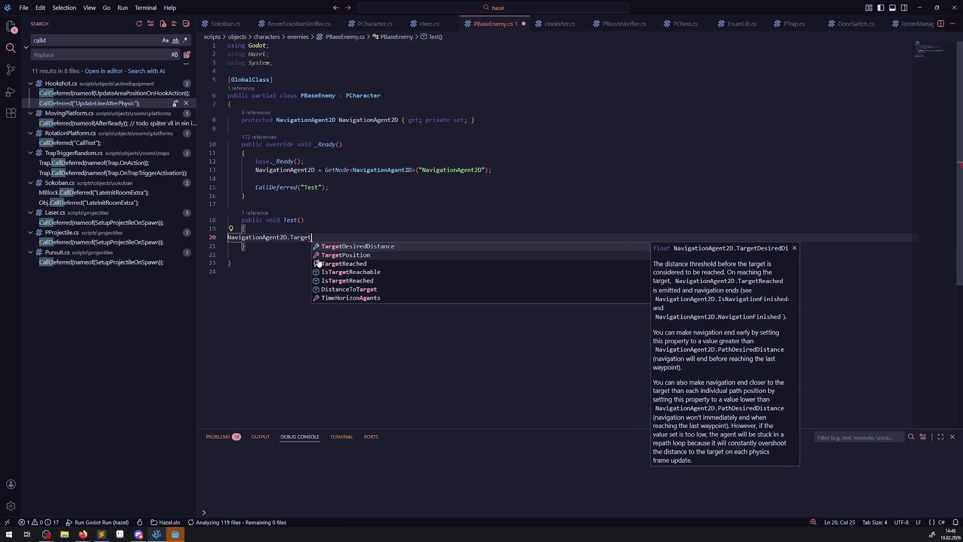
click(319, 254)
text(=)
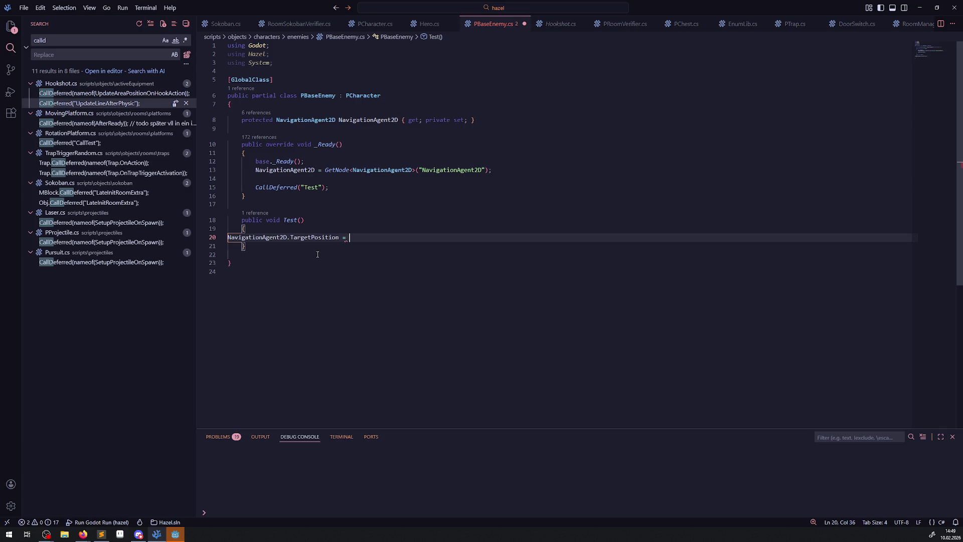
mouse_move(315, 238)
Delete the NavigationRegion2D node from the RoomTest00 scene
key(alt+Tab)
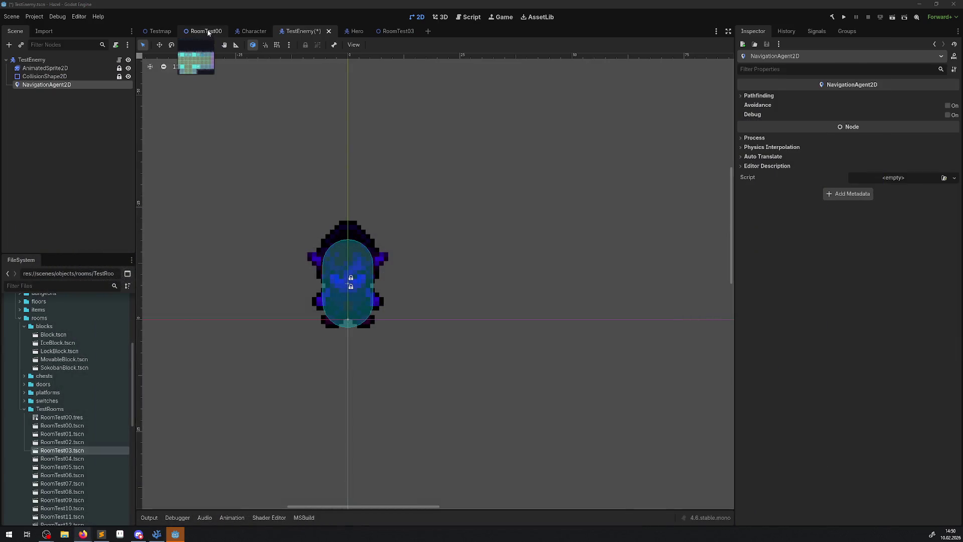
click(205, 31)
scroll(368, 234, up, 2)
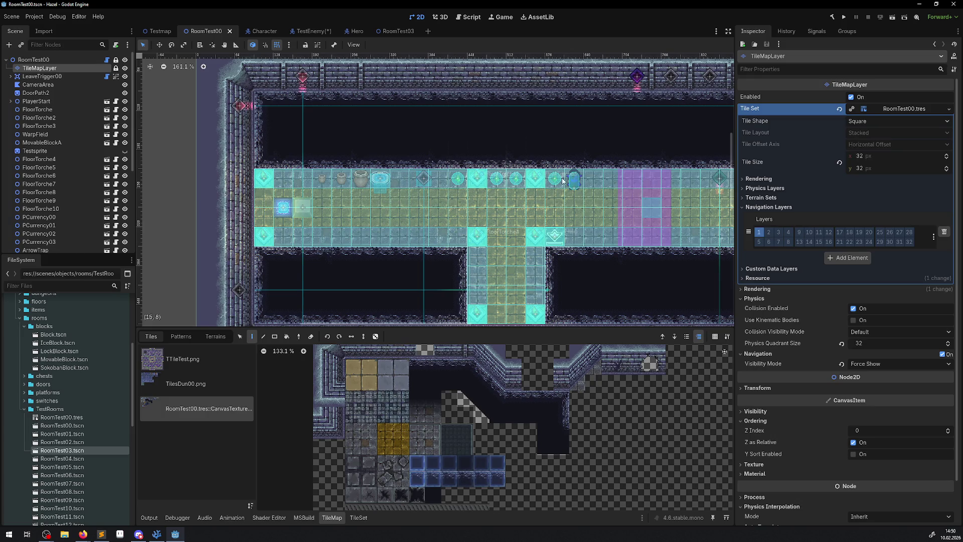
scroll(62, 151, down, 5)
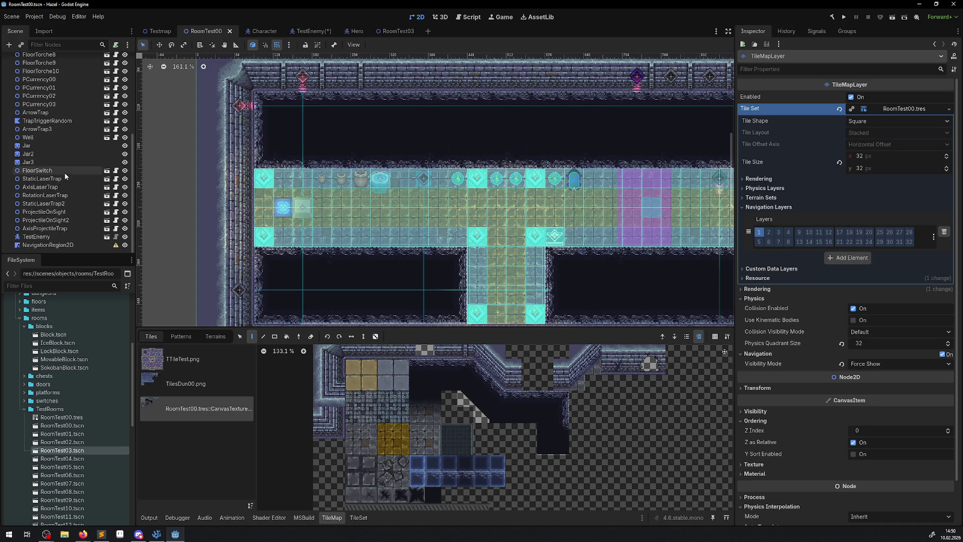
click(45, 244)
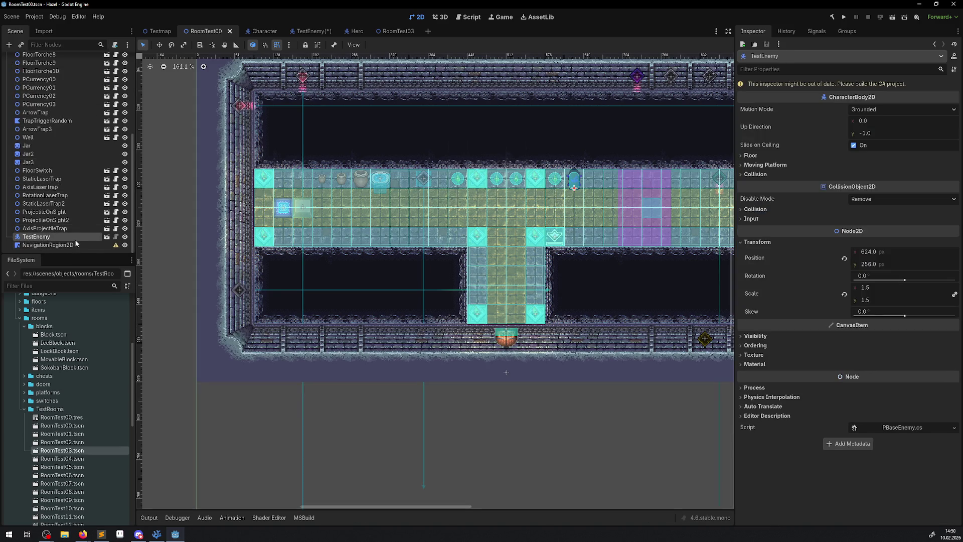
key(Delete)
click(459, 278)
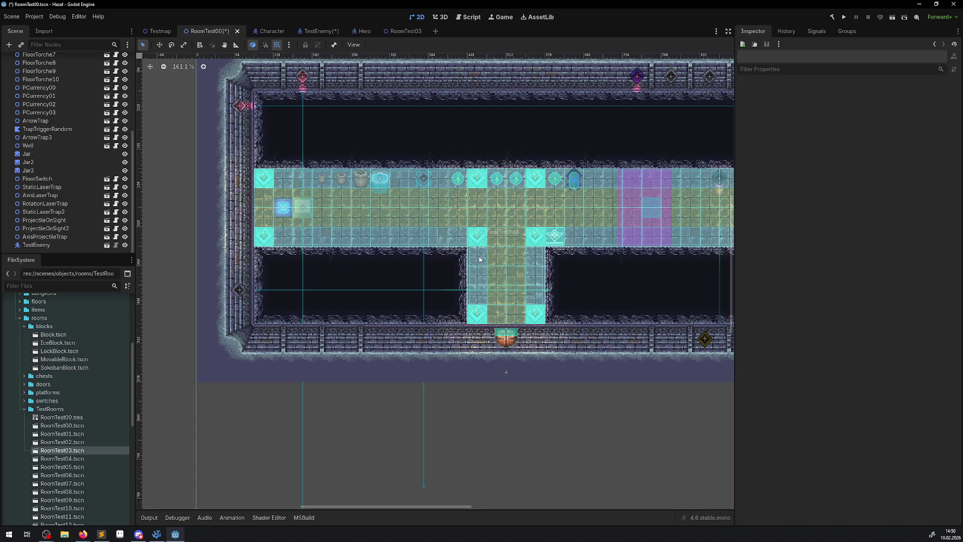
Try moving TestEnemy to the corridor's lower left with the Move tool, then undo it
click(574, 179)
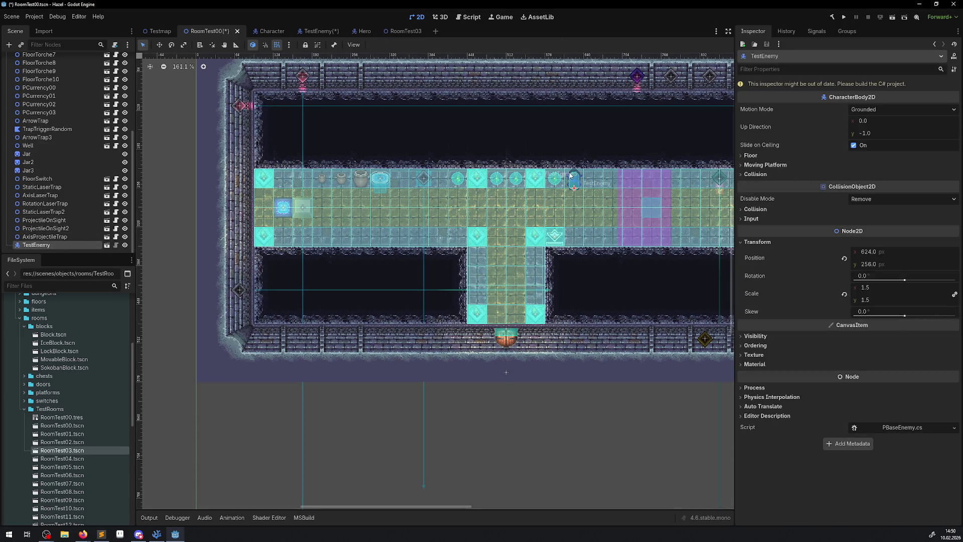
click(159, 44)
mouse_move(573, 180)
mouse_down()
mouse_move(354, 233)
mouse_move(631, 165)
mouse_move(376, 245)
mouse_move(356, 236)
mouse_up()
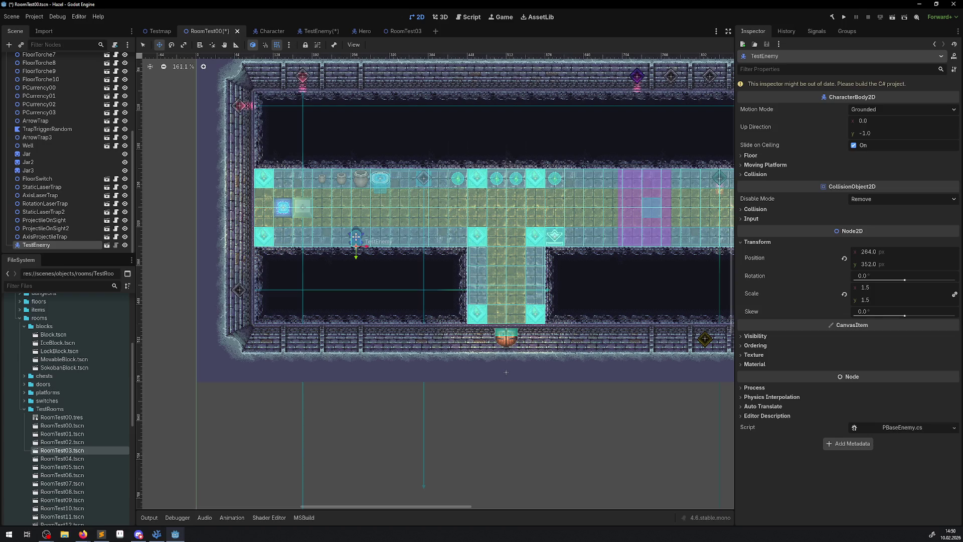
key(ctrl+z)
Complete line 20 as NavigationAgent2D.TargetPosition = new Vector2(-360, 96); in PBaseEnemy.cs
click(166, 531)
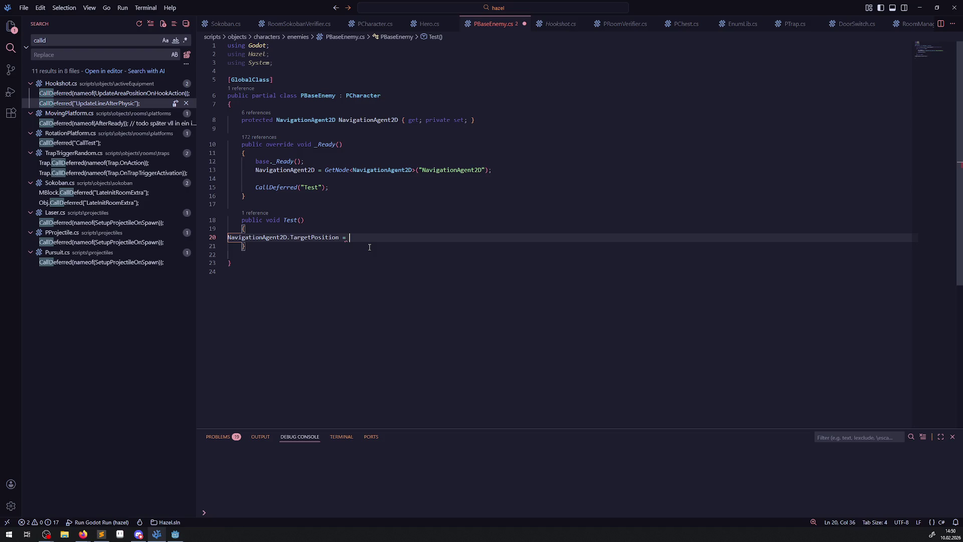
text(new Vector2)
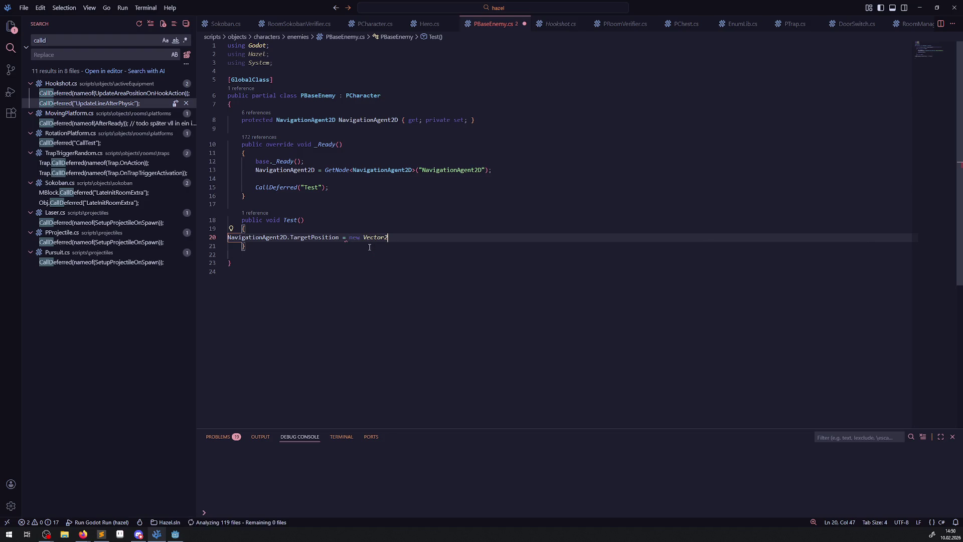
text((-)
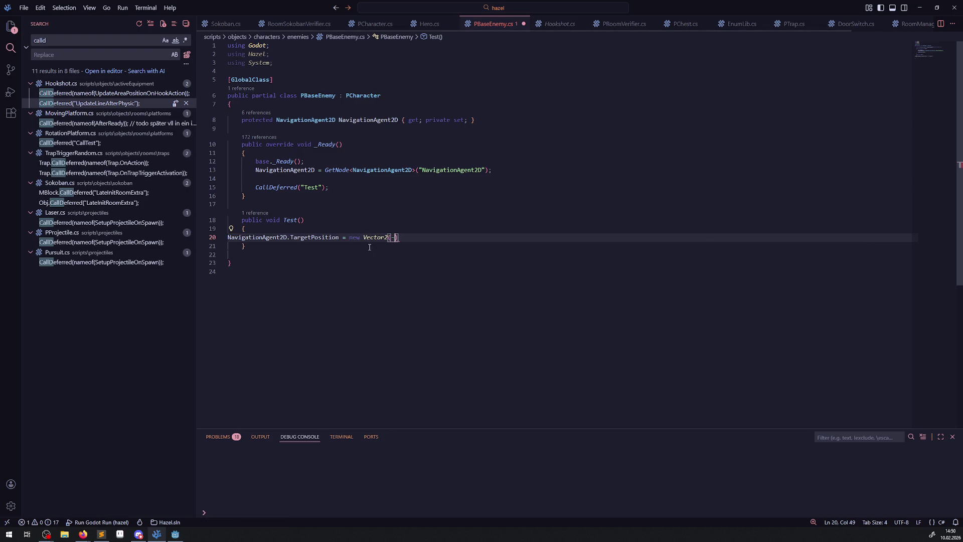
text(360,)
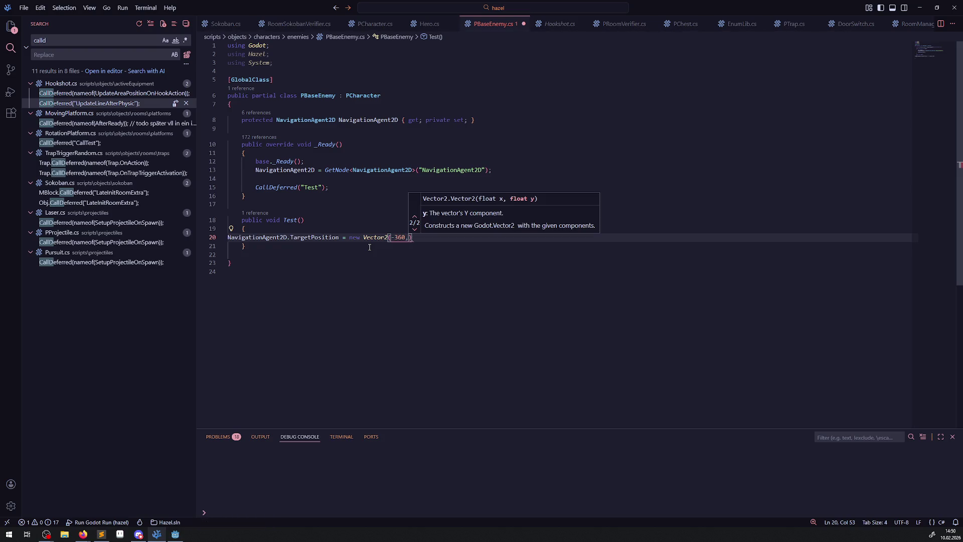
text(96)
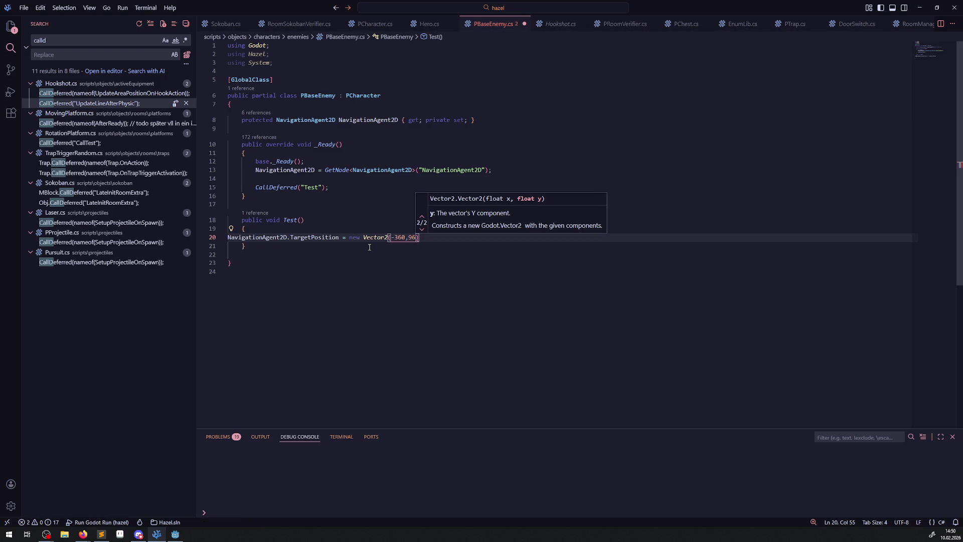
key(Escape)
key(End)
text(;)
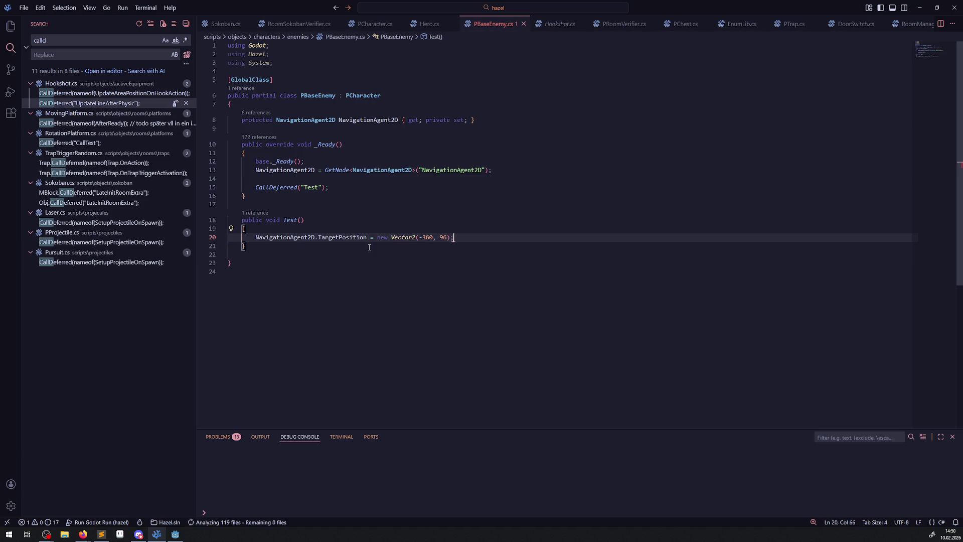
key(Down)
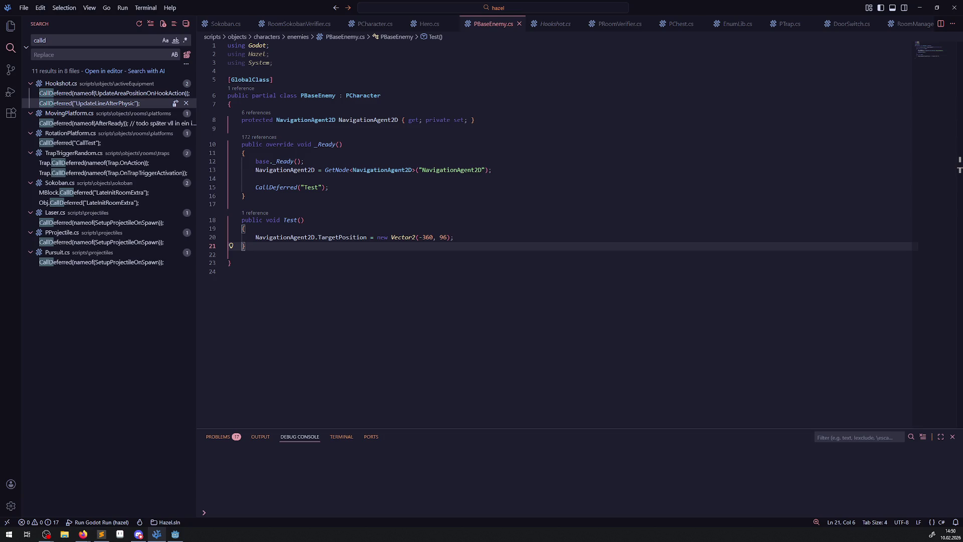
click(175, 534)
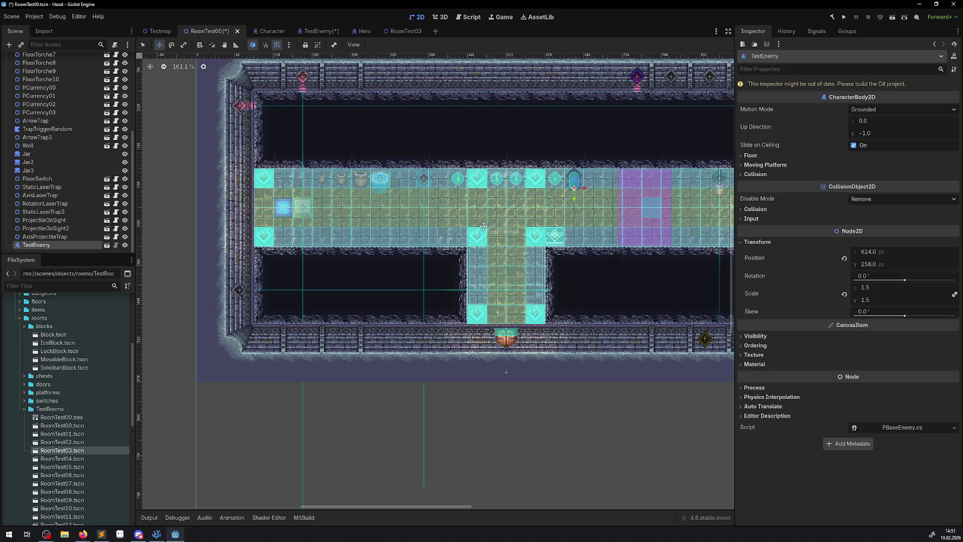
Build and run the C# project, stop it, and view the 7424 navigation edge errors in the Debugger
click(831, 18)
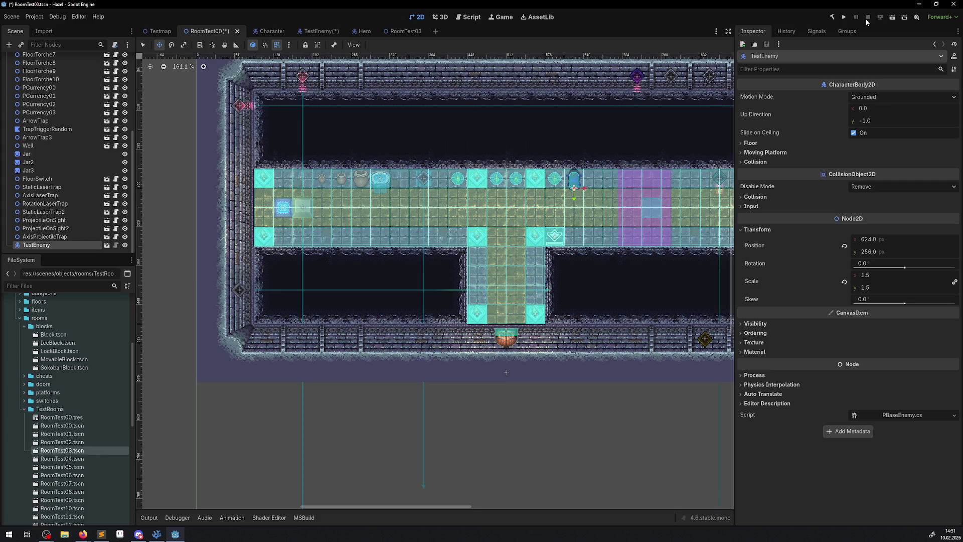
click(846, 18)
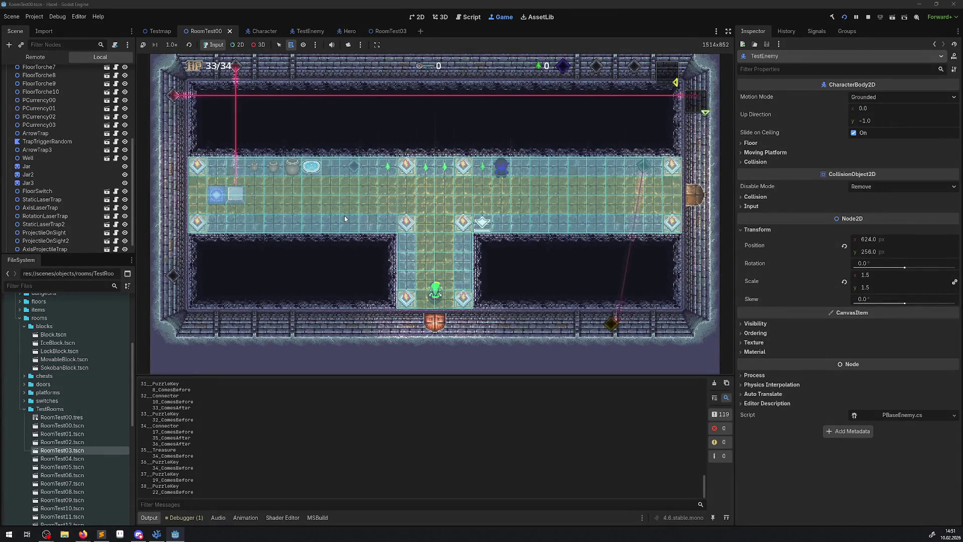
click(872, 17)
click(187, 518)
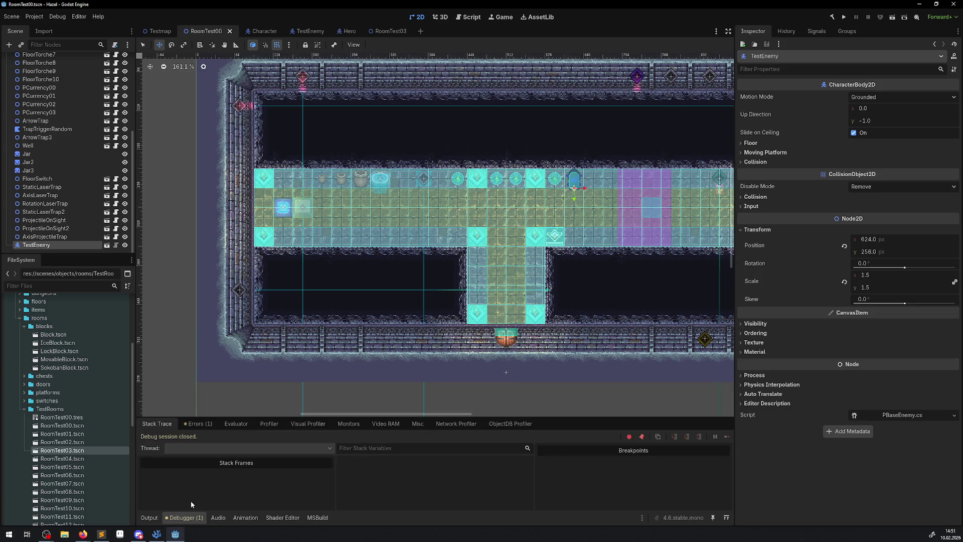
click(206, 424)
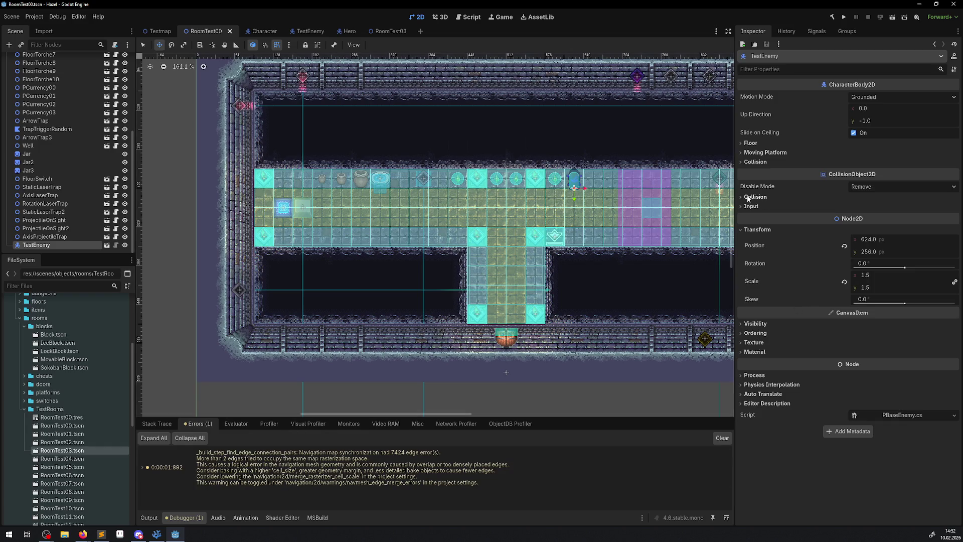
Select the TileMapLayer and set its Physics Quadrant Size to 64
scroll(33, 88, up, 5)
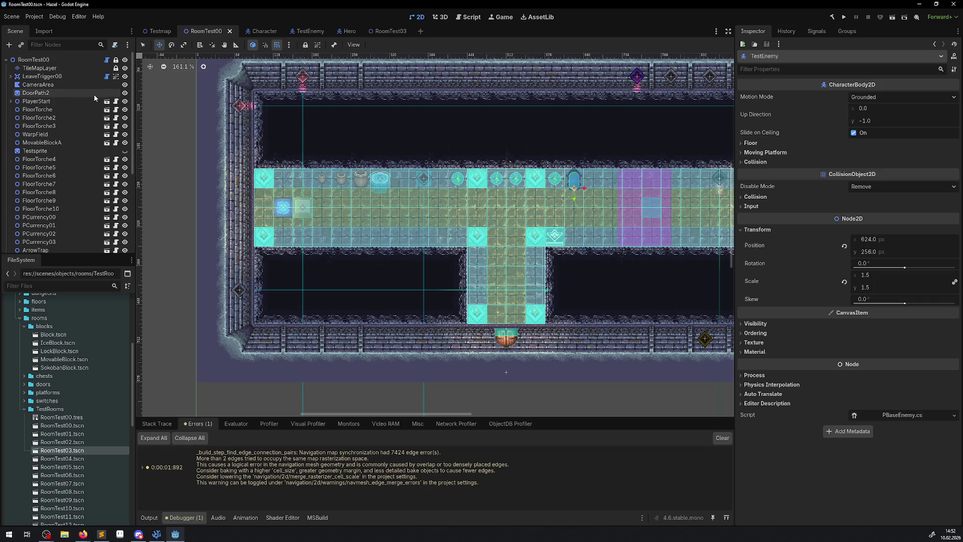
click(39, 69)
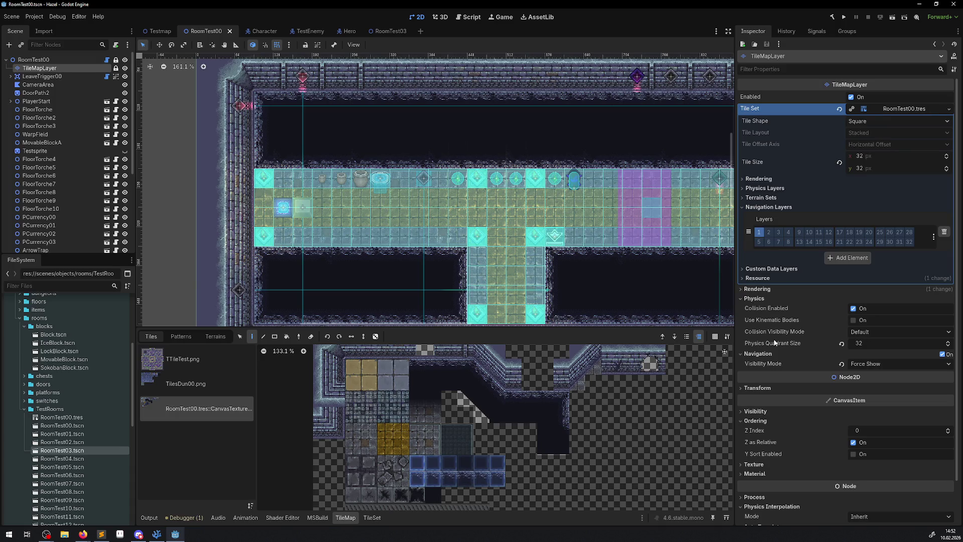
click(866, 343)
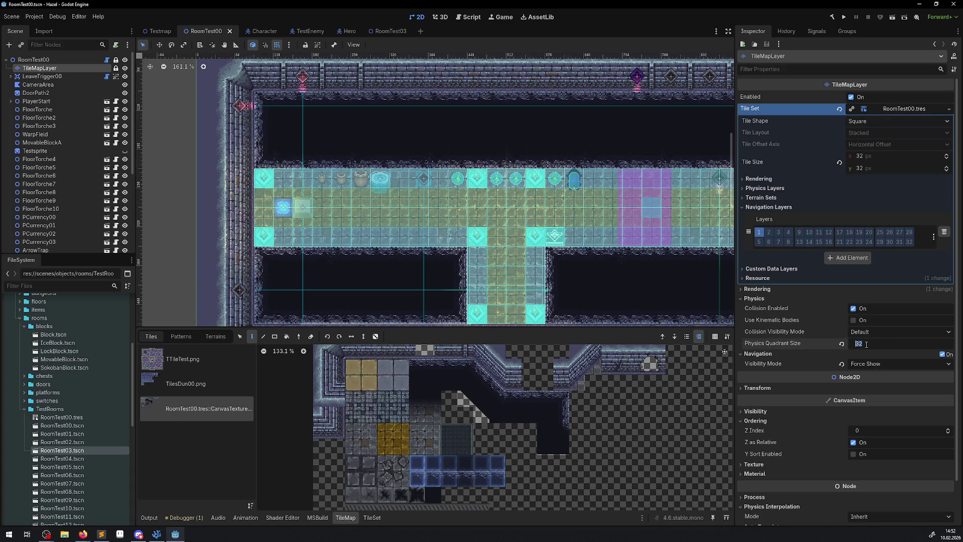
text(64)
key(Return)
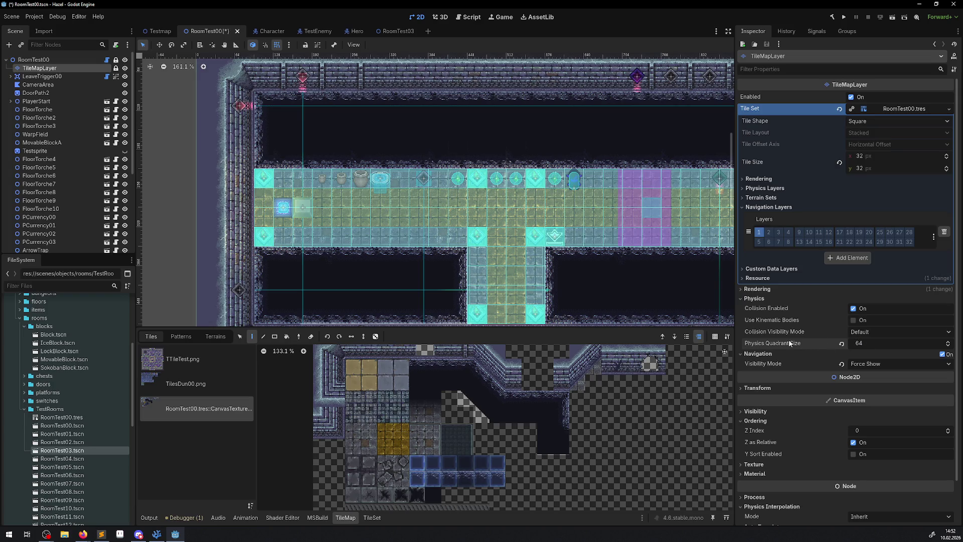
Change the Physics Quadrant Size to 32 and save the scene
mouse_move(789, 345)
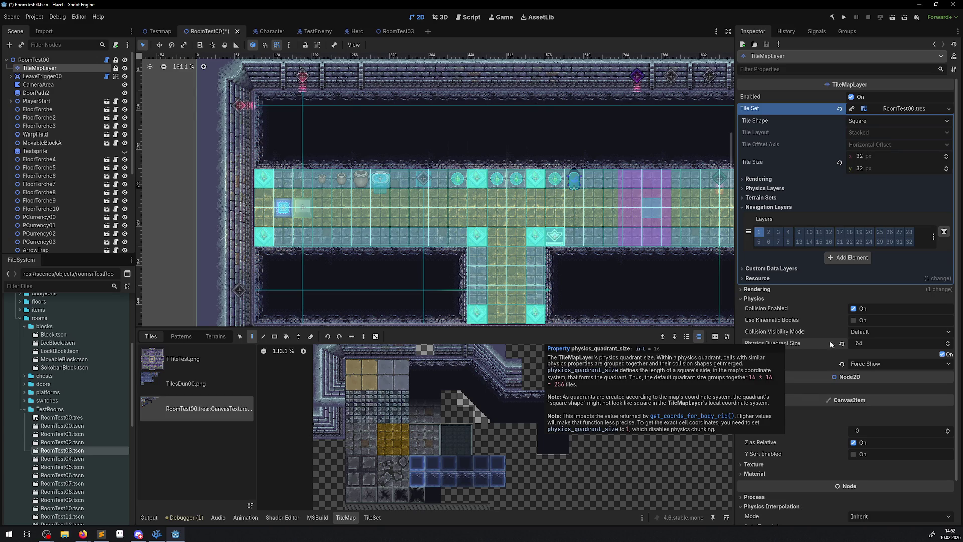
click(883, 343)
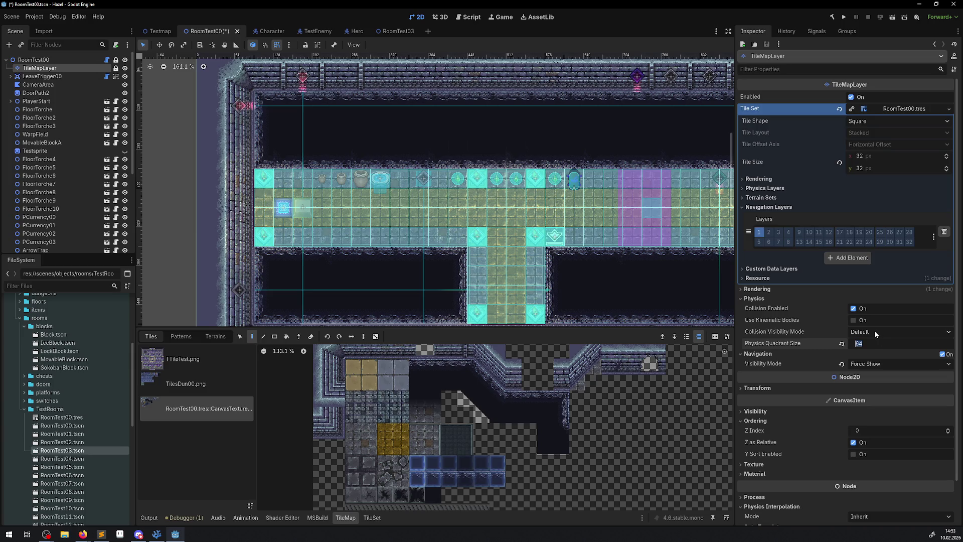
text(32)
key(Return)
key(ctrl+s)
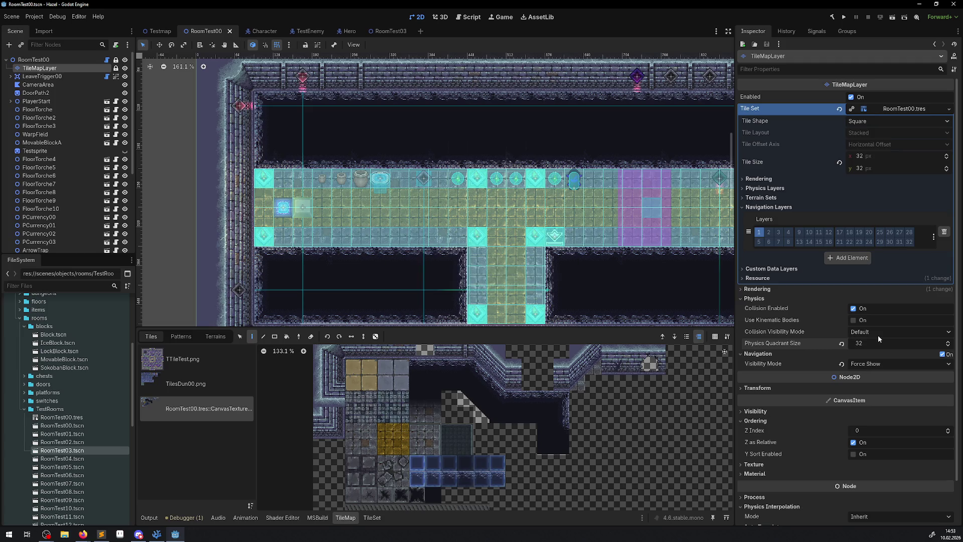
Set the Physics Quadrant Size to 16 and launch the game to test it
key(alt+Tab)
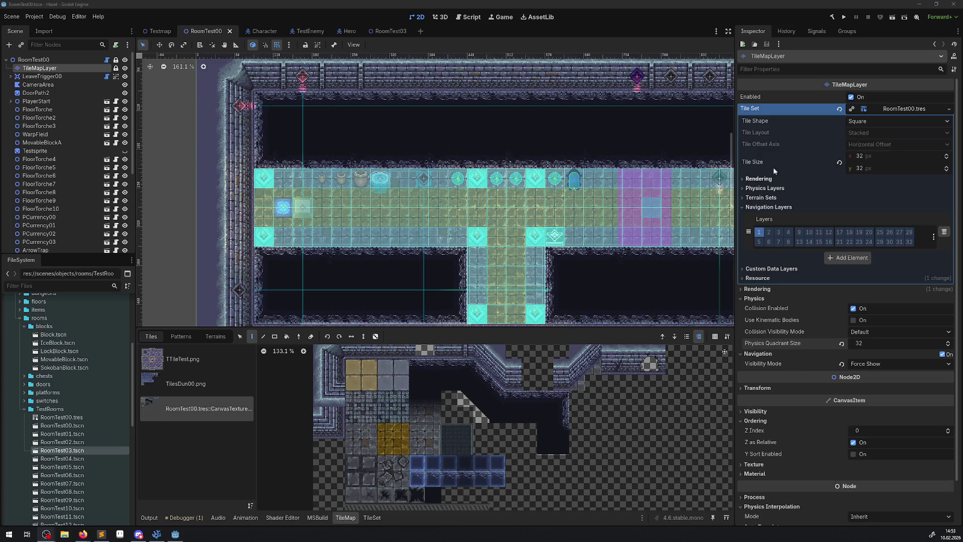
click(865, 346)
click(865, 345)
text(1)
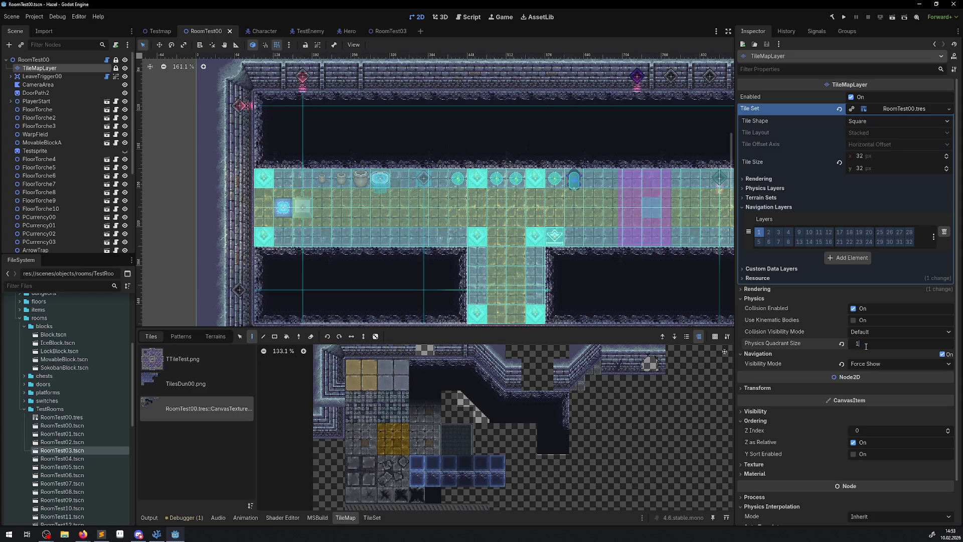
text(6)
key(Return)
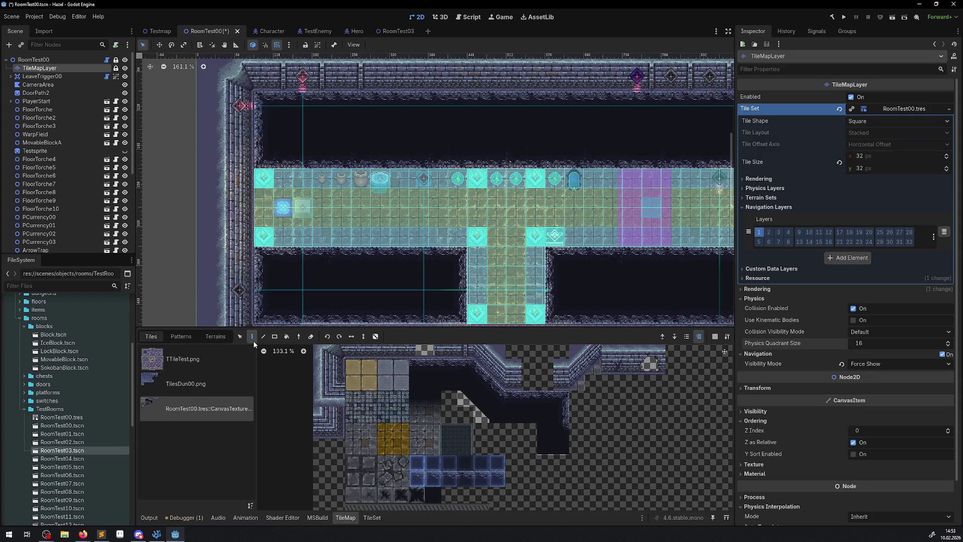
click(844, 17)
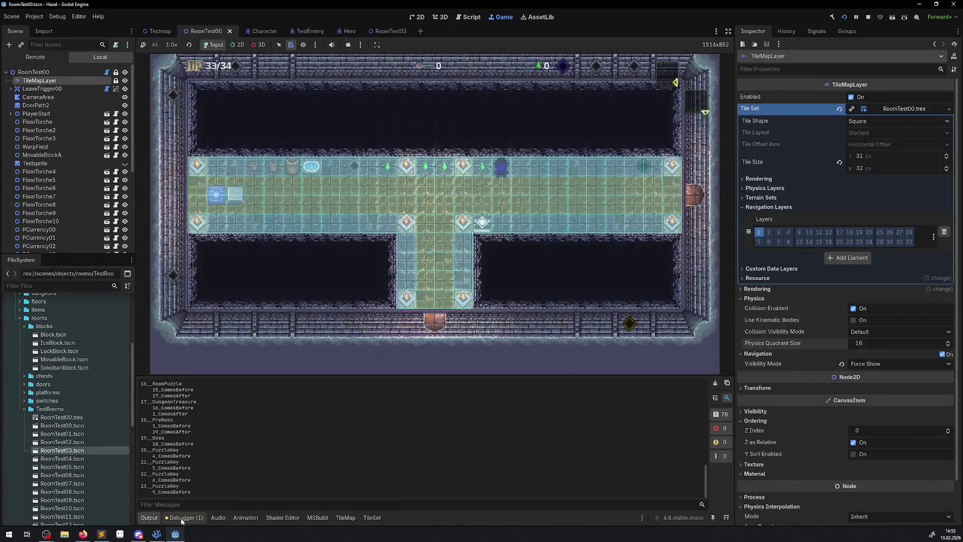
Check the debugger, stop the game, and save the quadrant size at 64
click(181, 518)
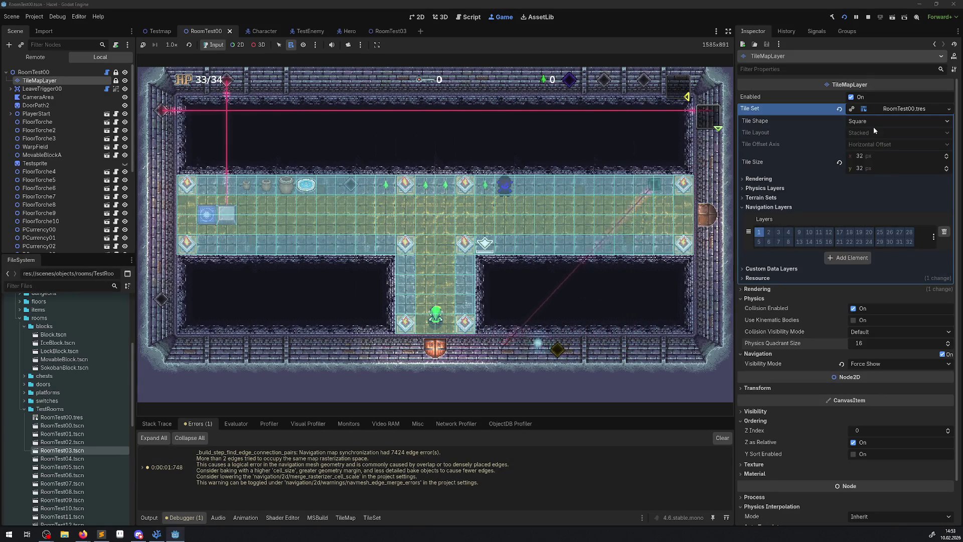
key(F8)
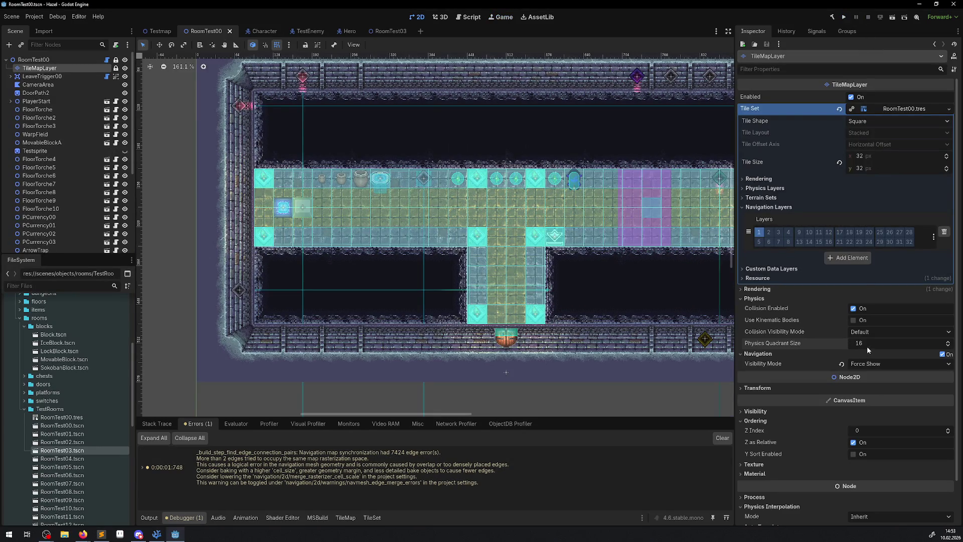
click(866, 345)
text(64)
key(Return)
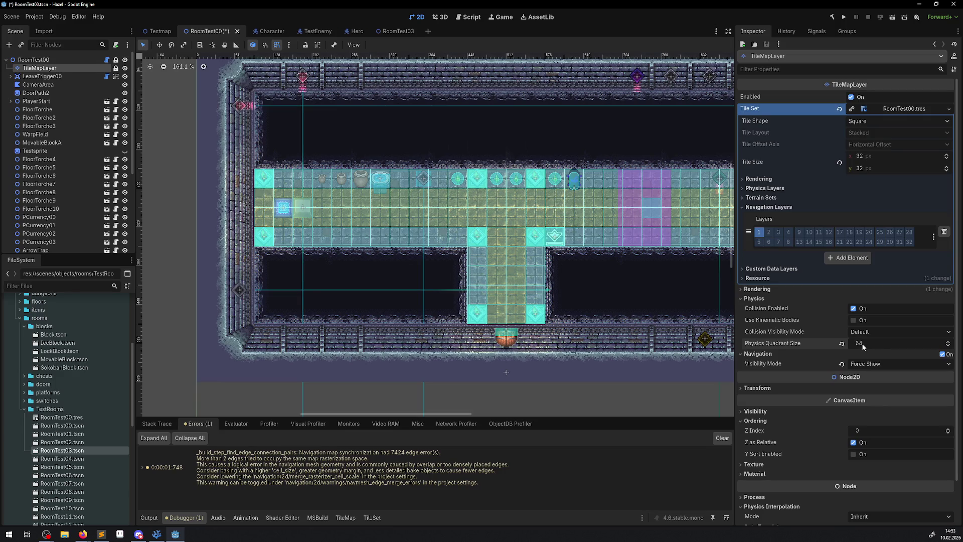
key(ctrl+s)
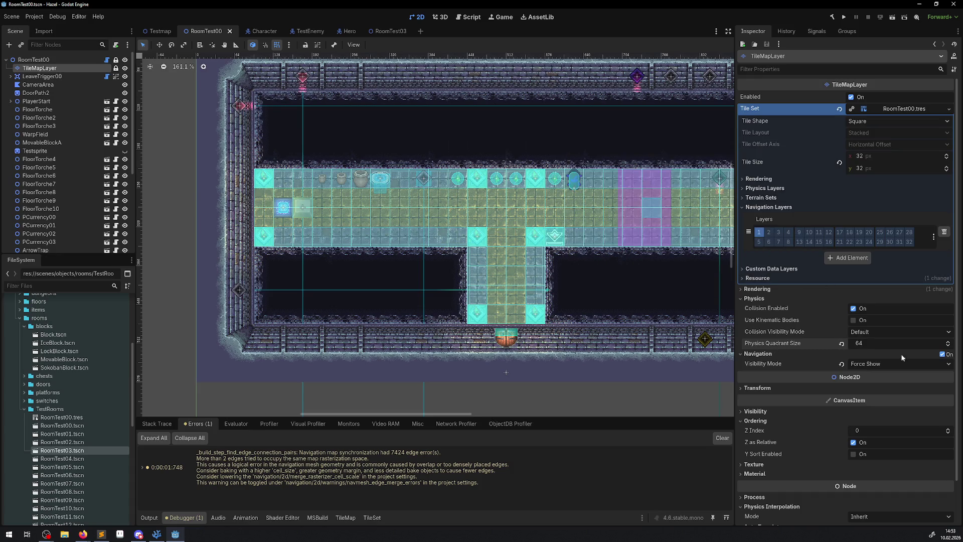
Set the Physics Quadrant Size back to 32 and save RoomTest00
text(32)
key(Return)
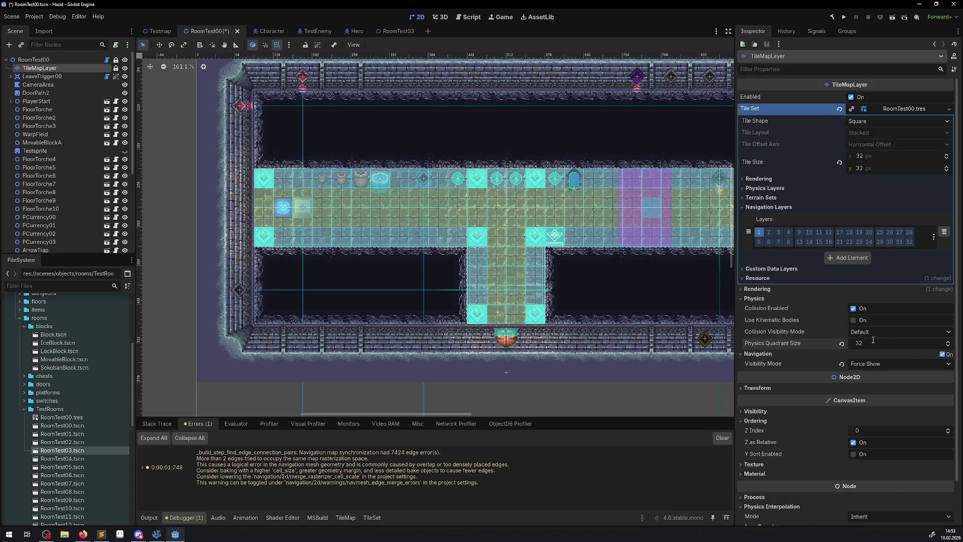
key(ctrl+s)
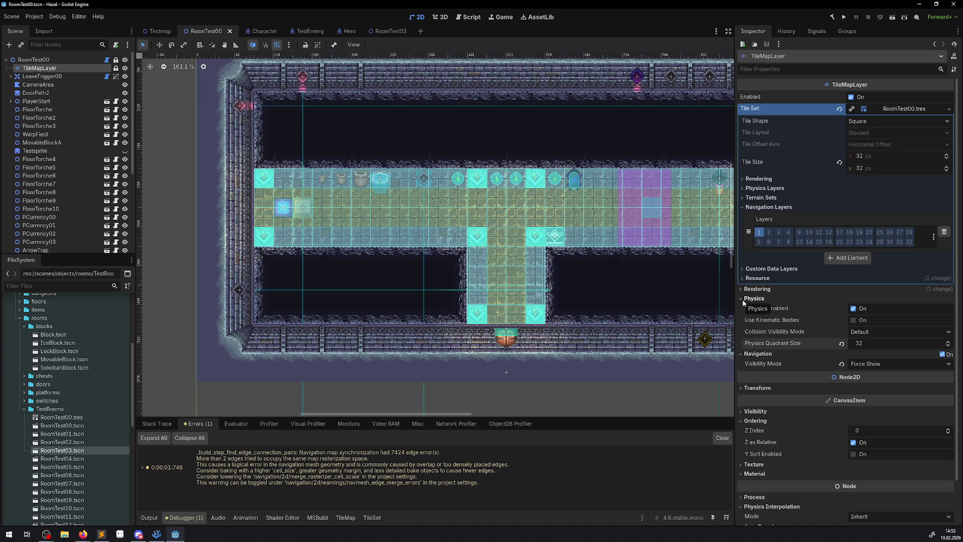
Collapse the Physics group and show the RoomTest00.tres Tile Set resource options
click(743, 299)
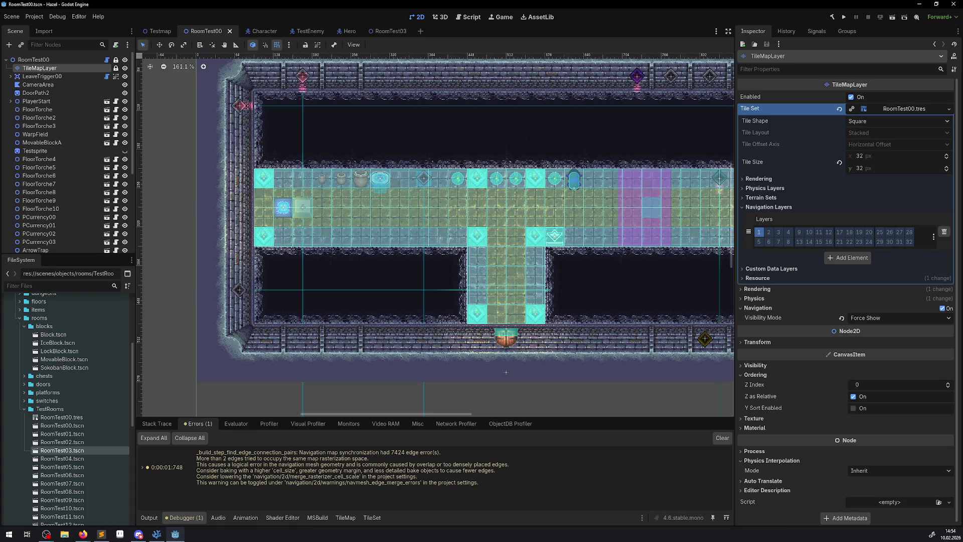
click(948, 110)
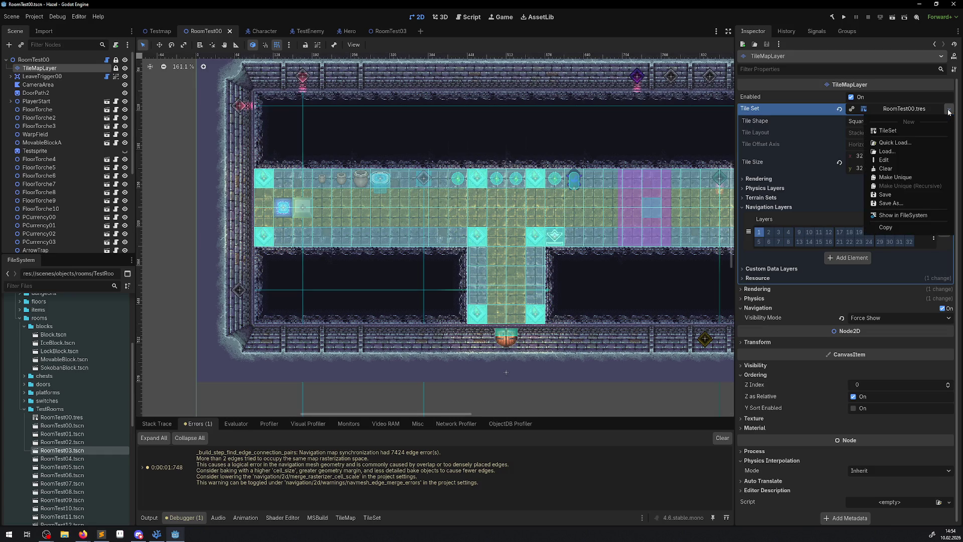